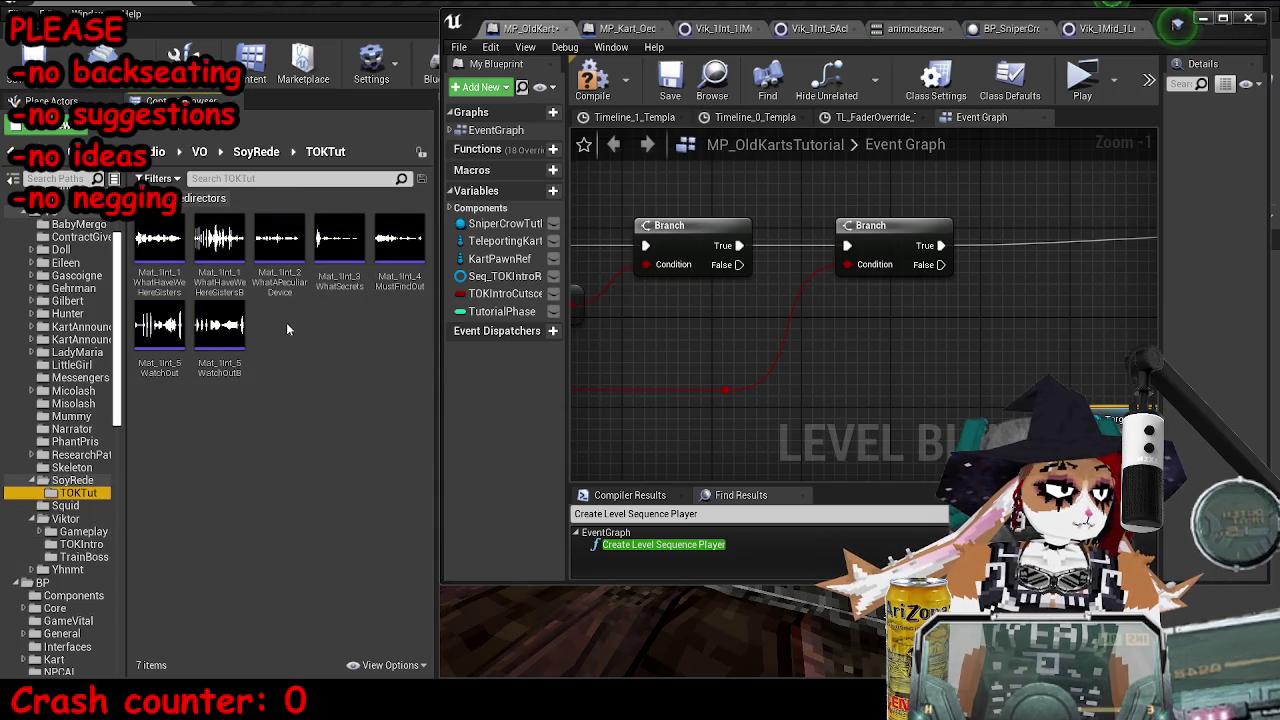
Assign the Mat_1Int_5WatchOutB sound as the Play Dialogue node's voice track
left_click(220, 328)
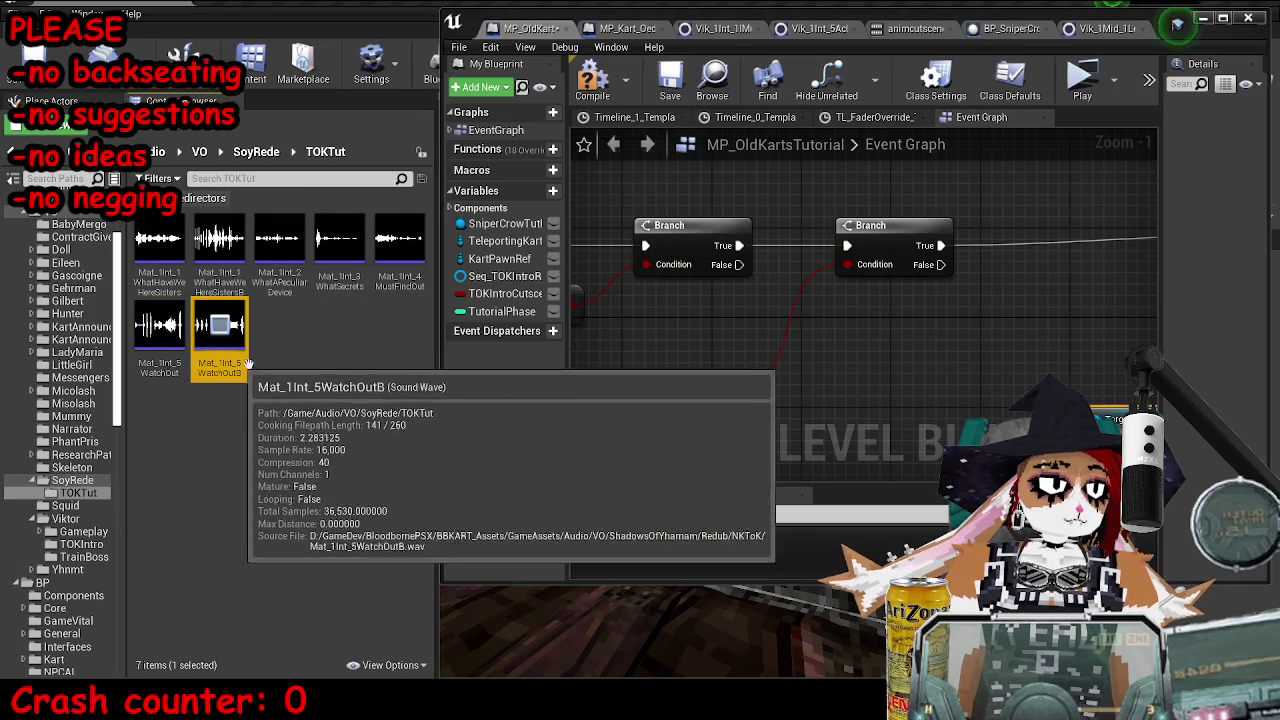
left_click_drag(650, 380, 890, 322)
left_click(853, 281)
Set the subtitle to 'Ehehehe, watch out!' and maximize the Blueprint editor
left_click(849, 314)
type("Ehehehe, wa")
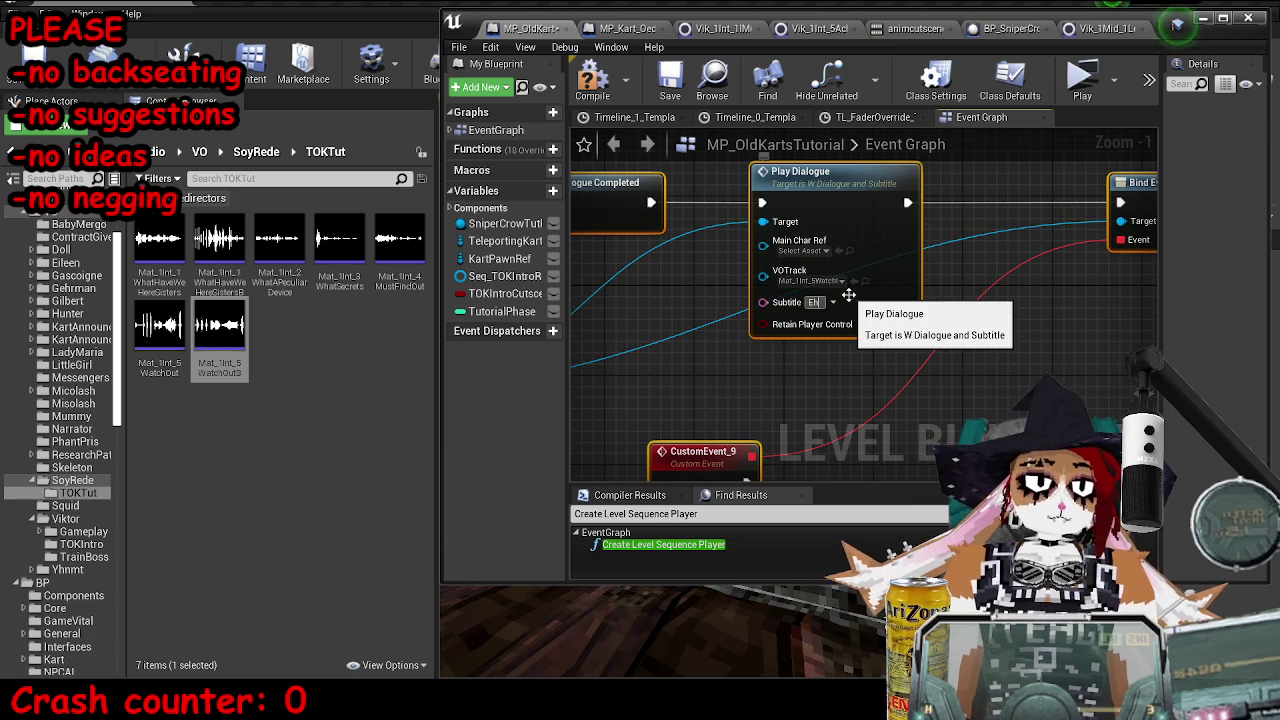
key("Return")
type("tch out!")
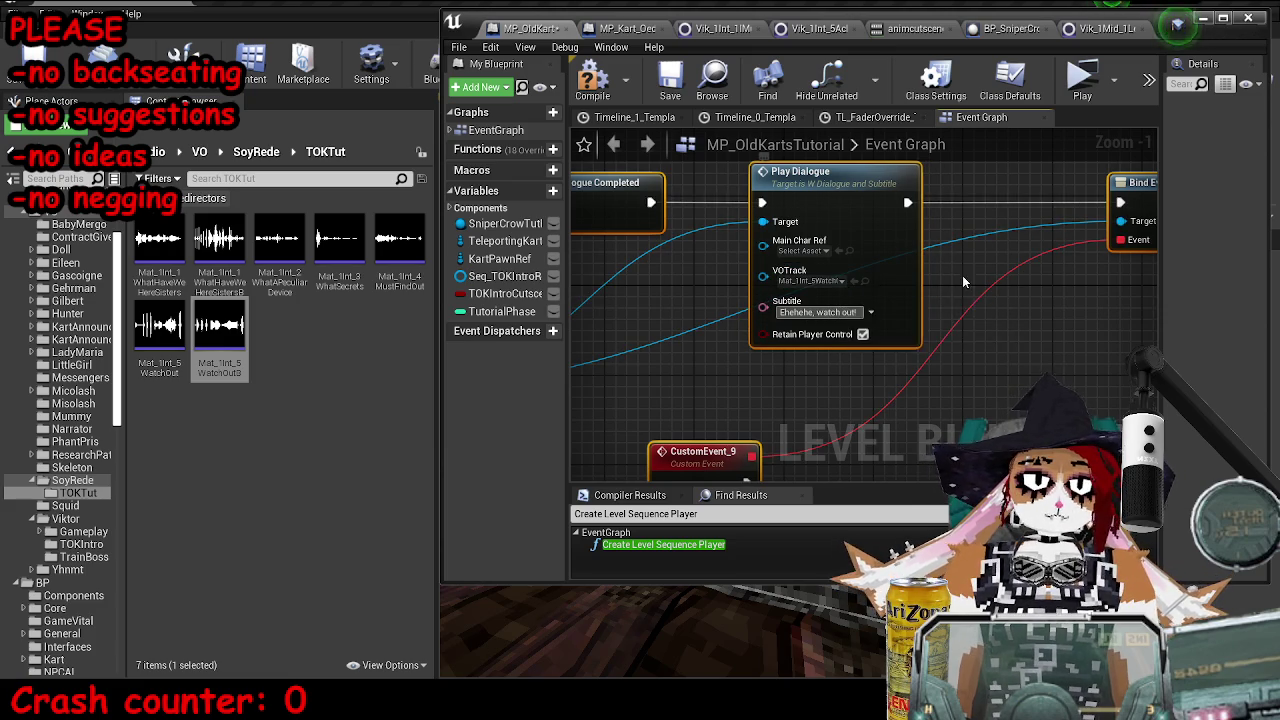
scroll(951, 275, "down", 4)
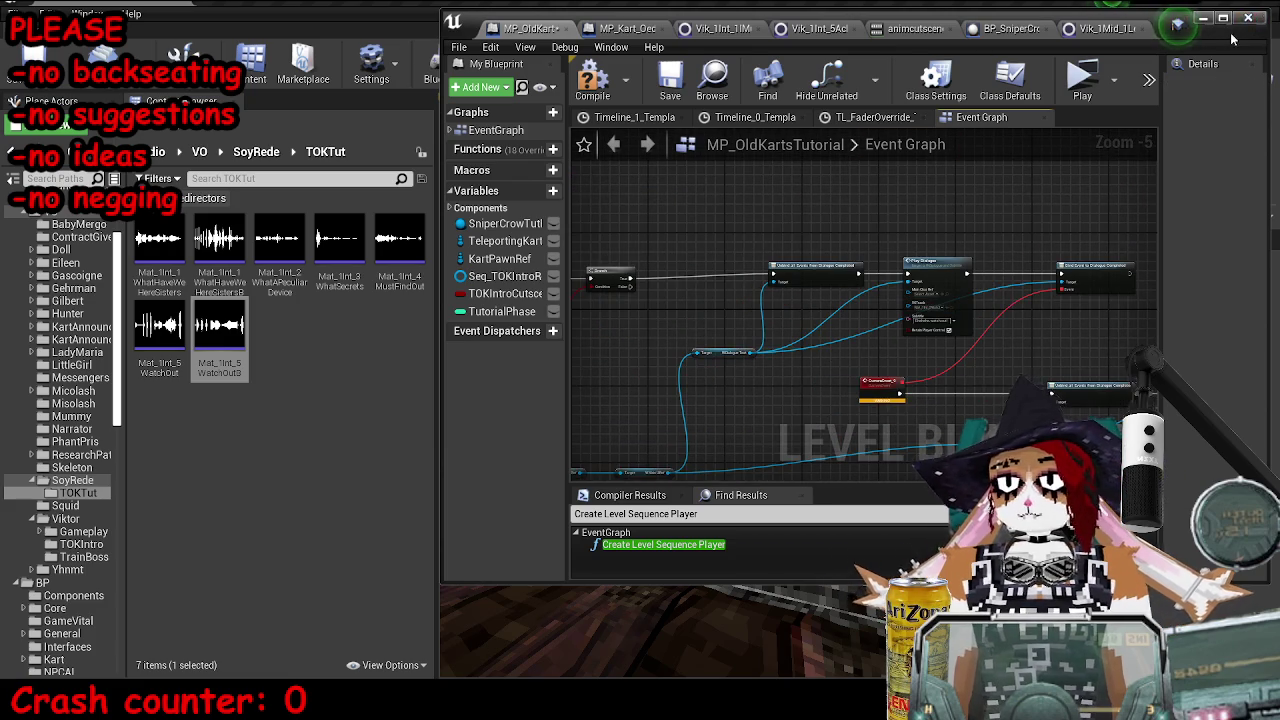
double_click(1147, 9)
scroll(649, 197, "up", 4)
Insert a Do Once node on the second Branch's True output
left_click_drag(690, 290, 613, 325)
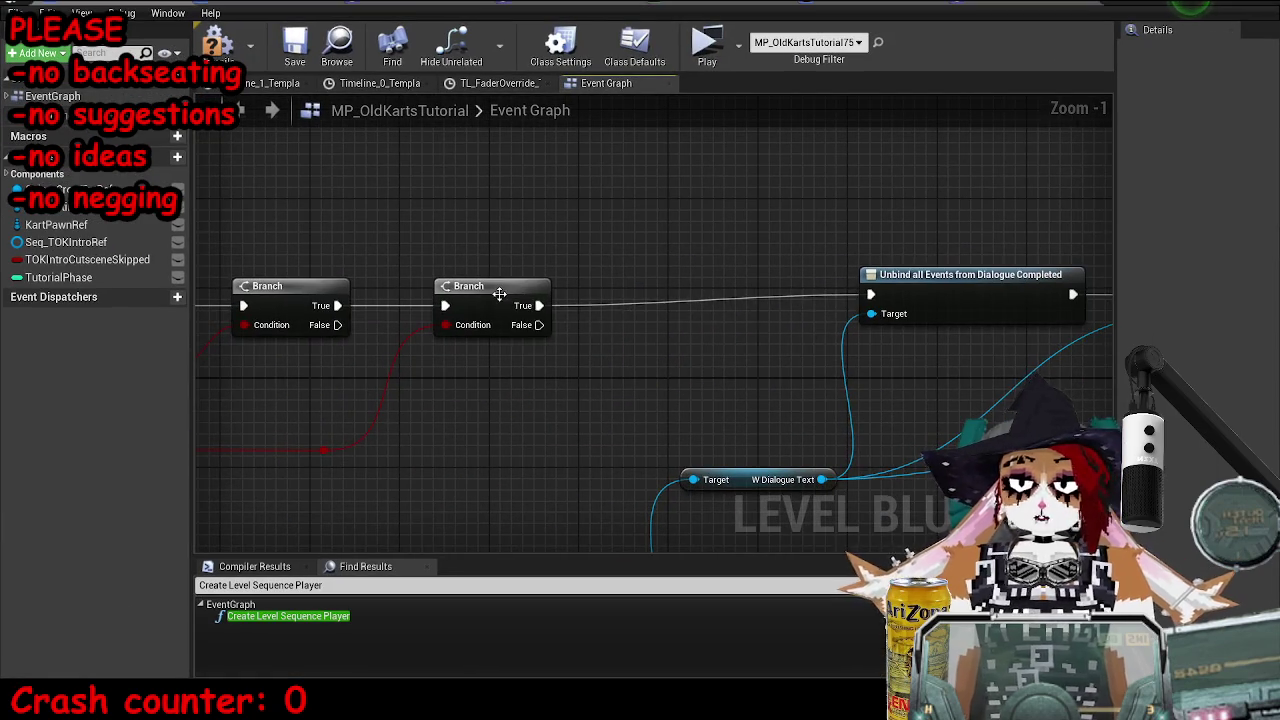
left_click_drag(530, 306, 619, 256)
type("do on")
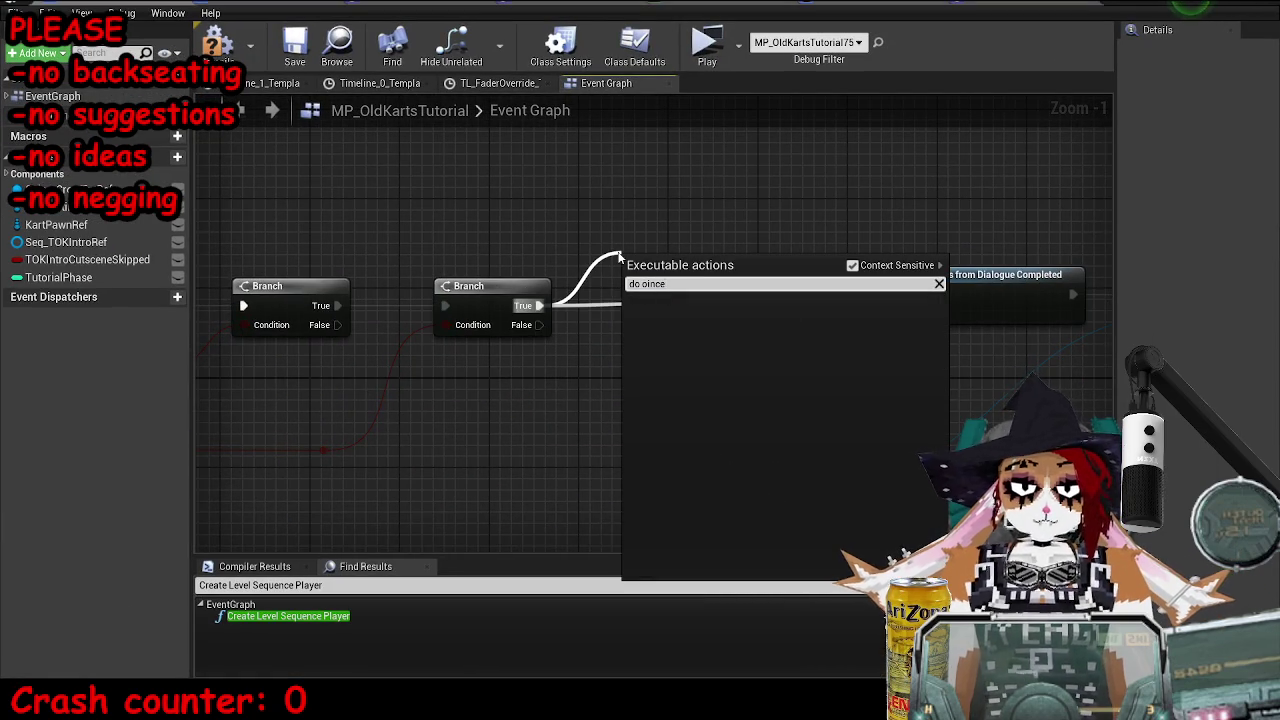
type("ce")
key("Return")
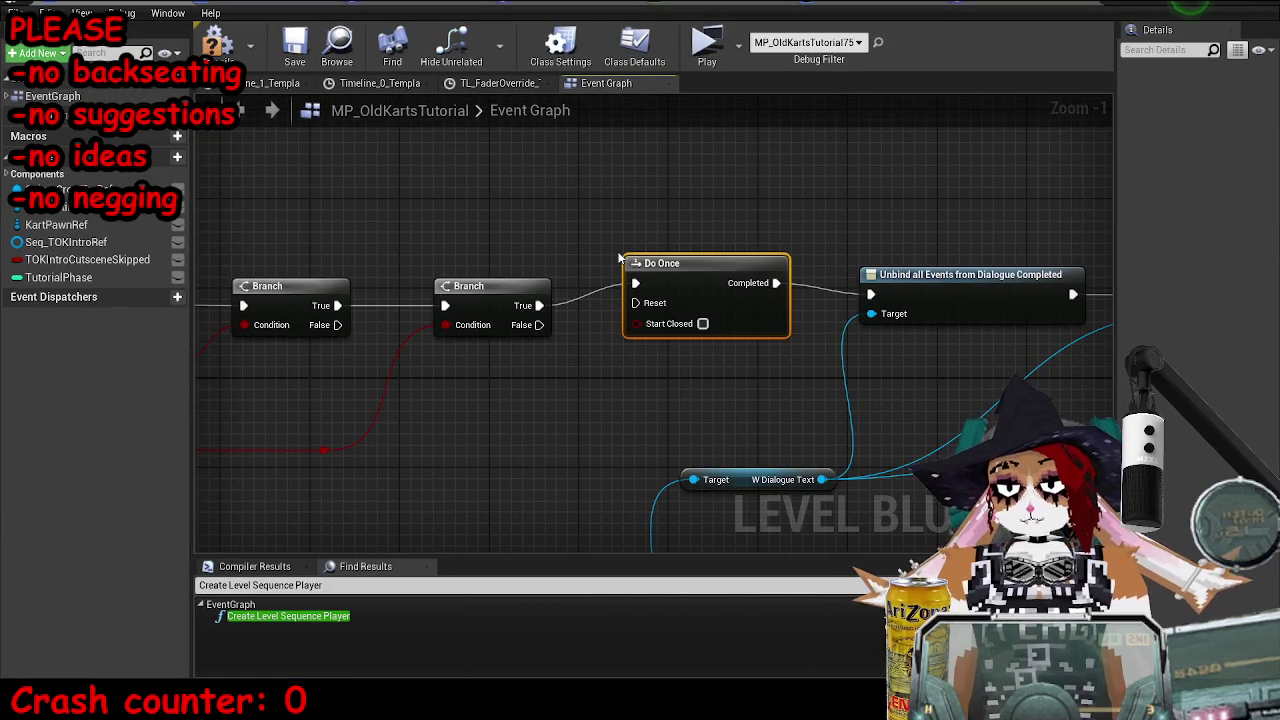
Compile and save the level Blueprint
scroll(600, 330, "down", 6)
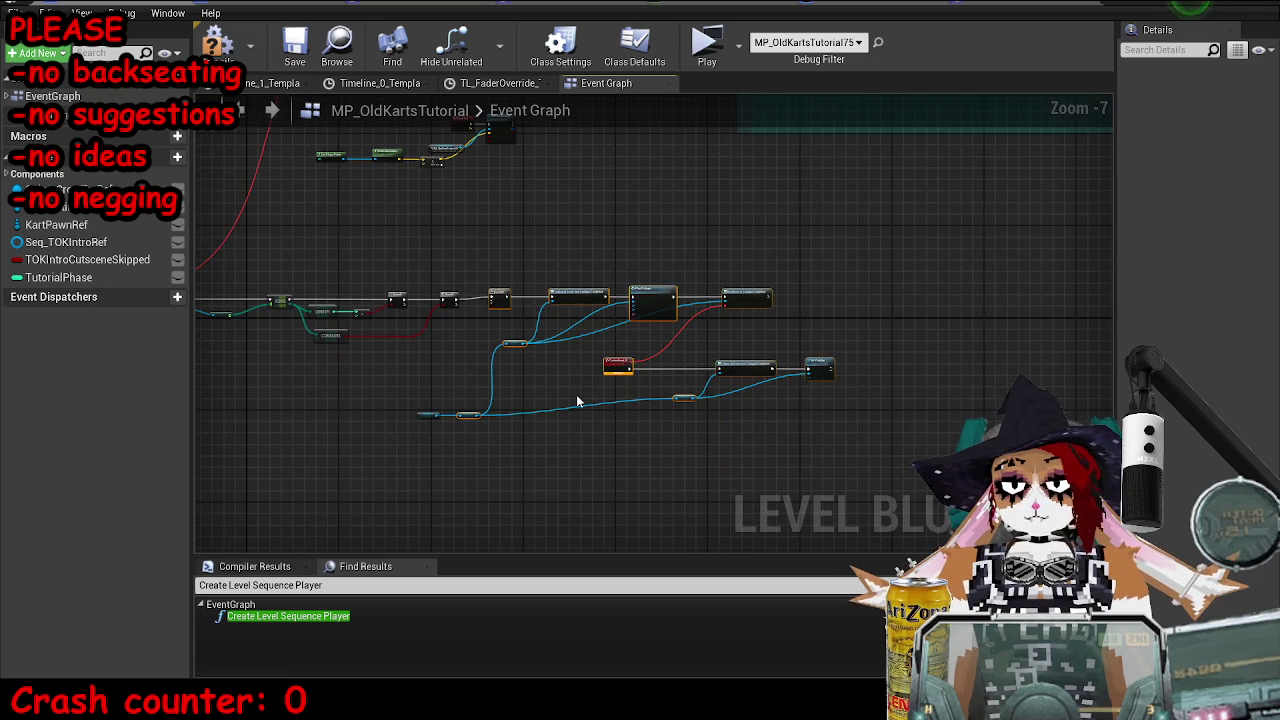
scroll(594, 297, "up", 5)
scroll(545, 254, "down", 4)
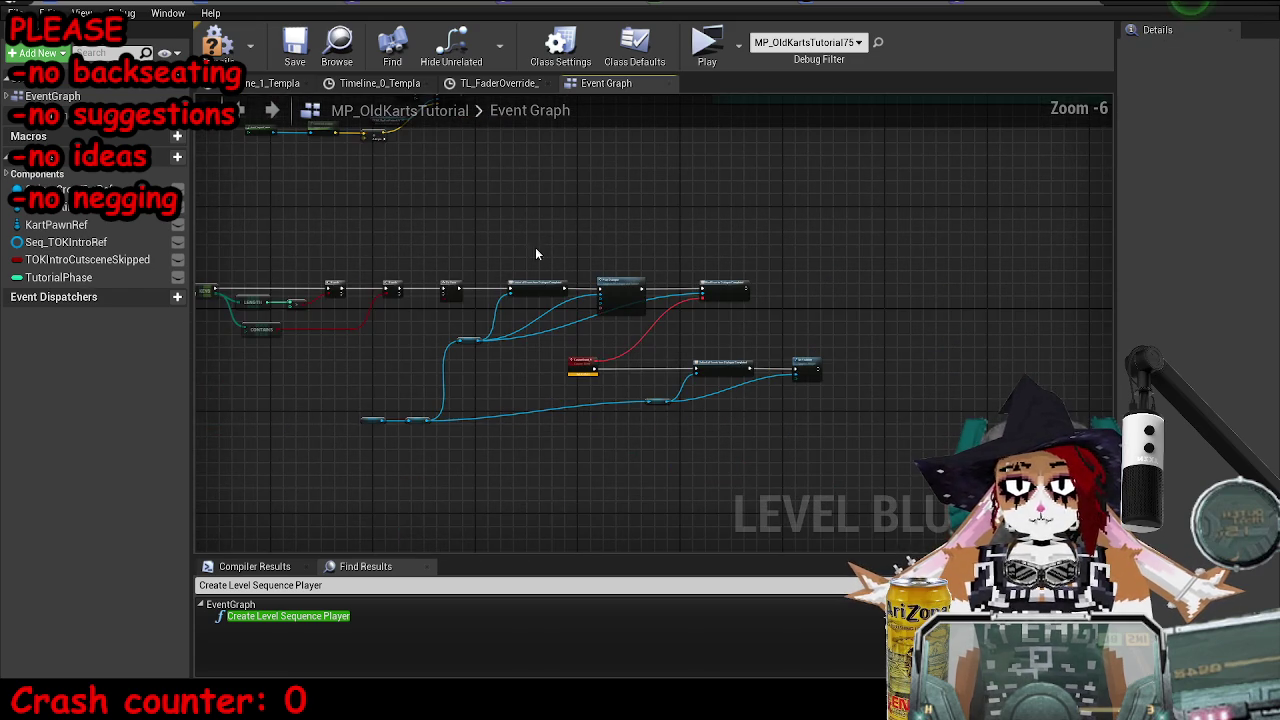
left_click(292, 45)
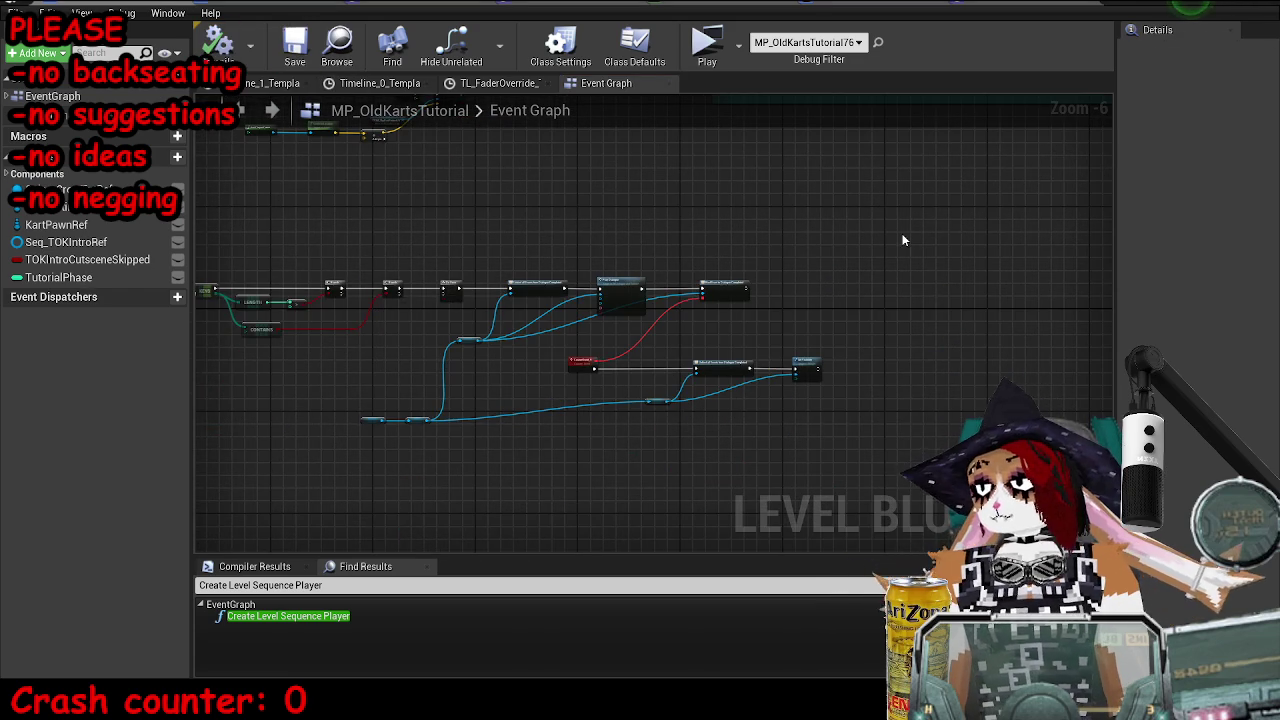
Search for an 'is playing' action on W Main UI Ref and Kart Pawn Ref, cancelling both menus
scroll(545, 476, "up", 7)
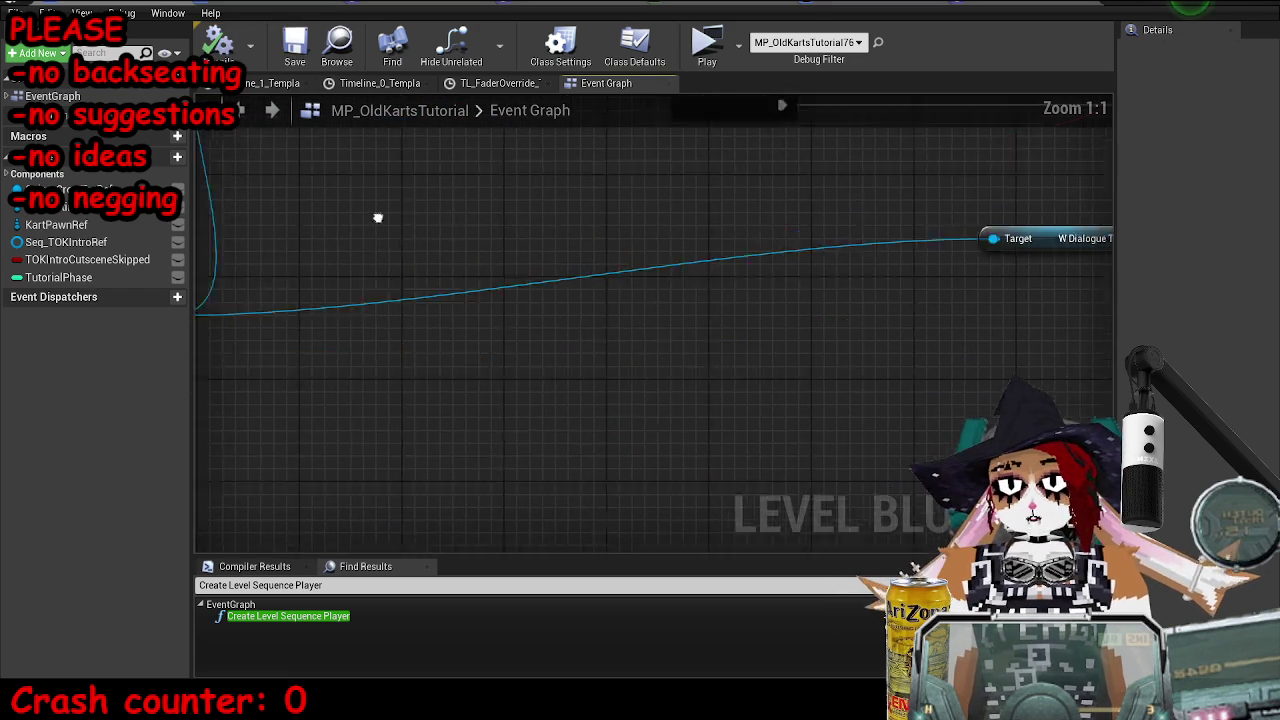
left_click_drag(473, 394, 570, 322)
type("is playing")
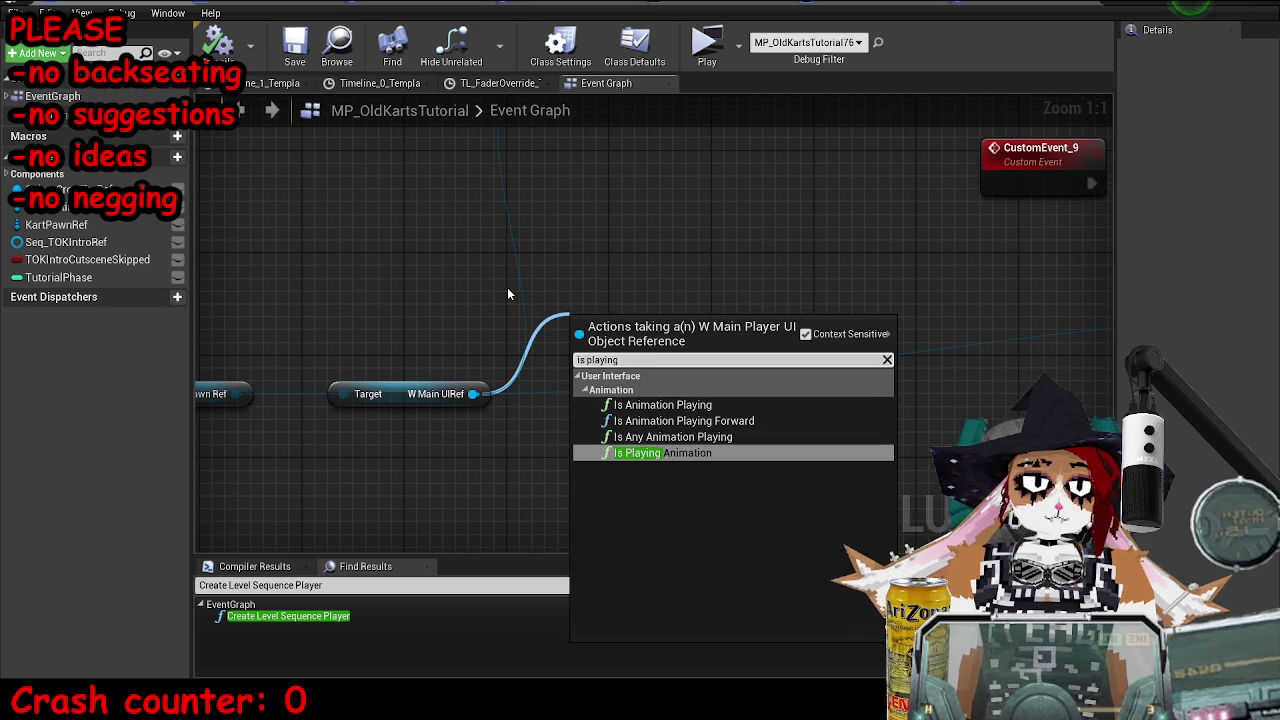
key("Escape")
left_click_drag(356, 424, 425, 348)
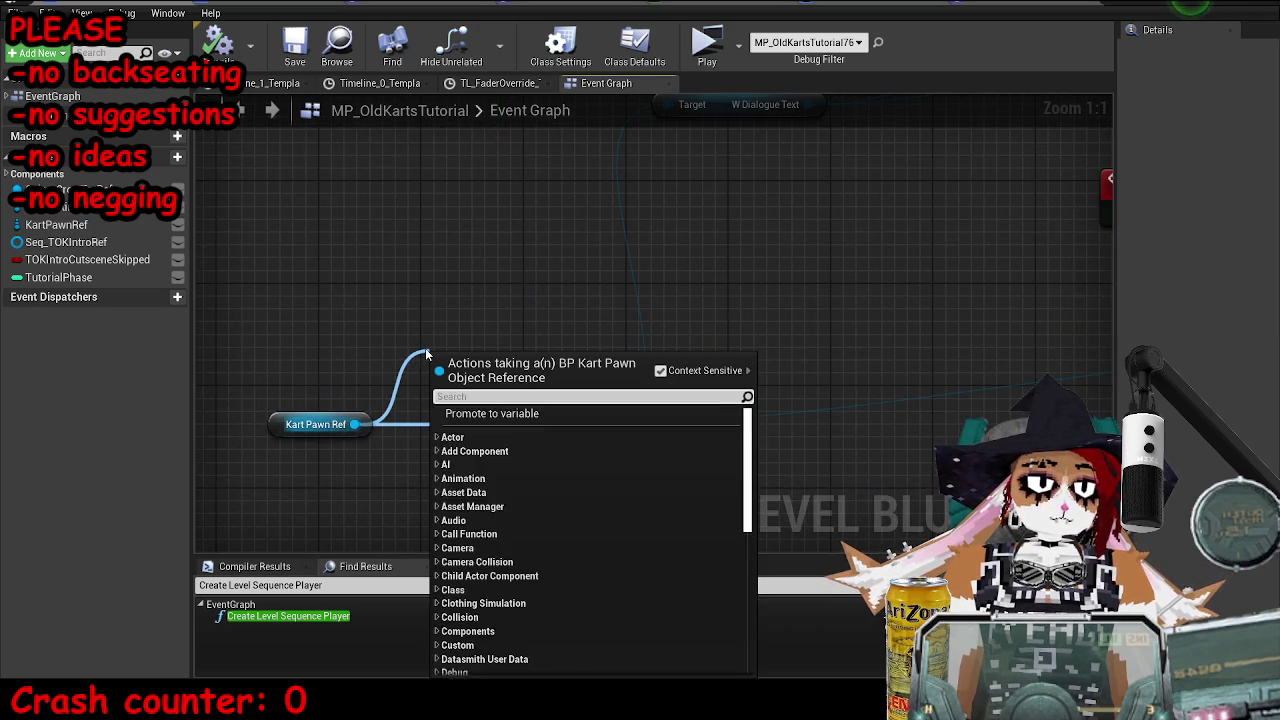
key("Escape")
Add a W Dialogue Text getter from Kart Pawn Ref via a 'dialogue' search
scroll(654, 280, "down", 13)
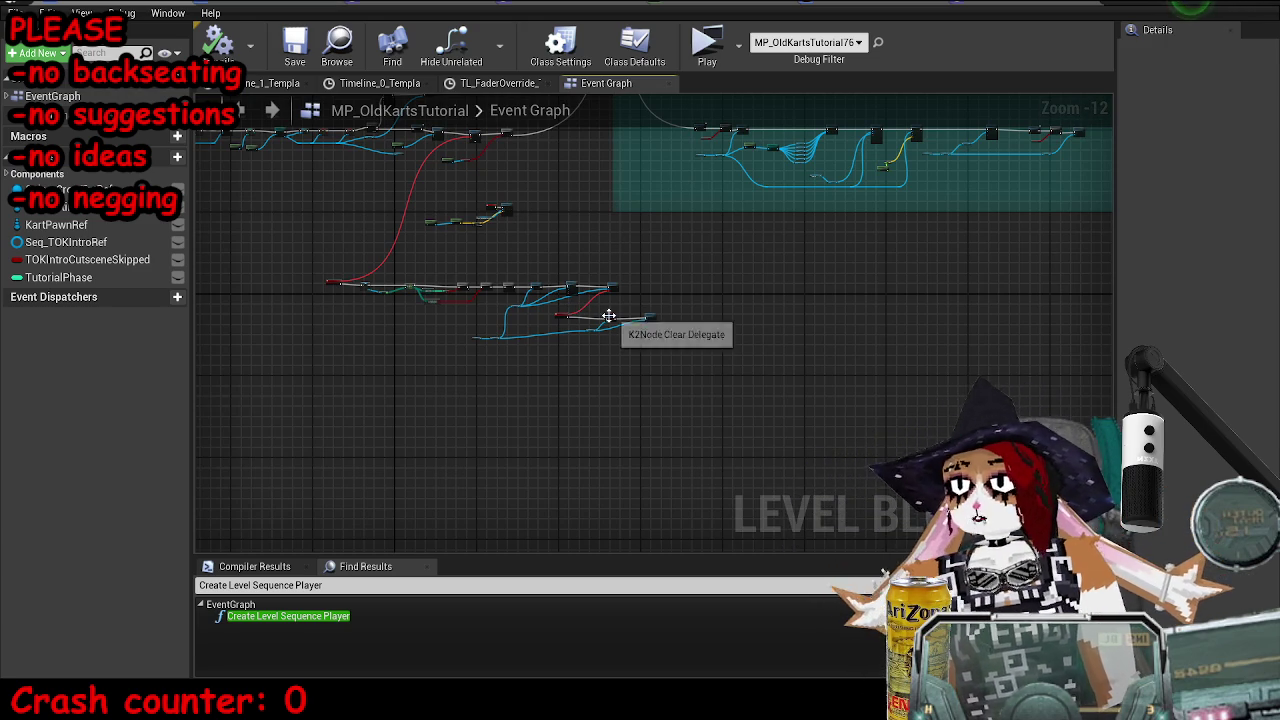
scroll(601, 320, "up", 8)
scroll(502, 393, "up", 4)
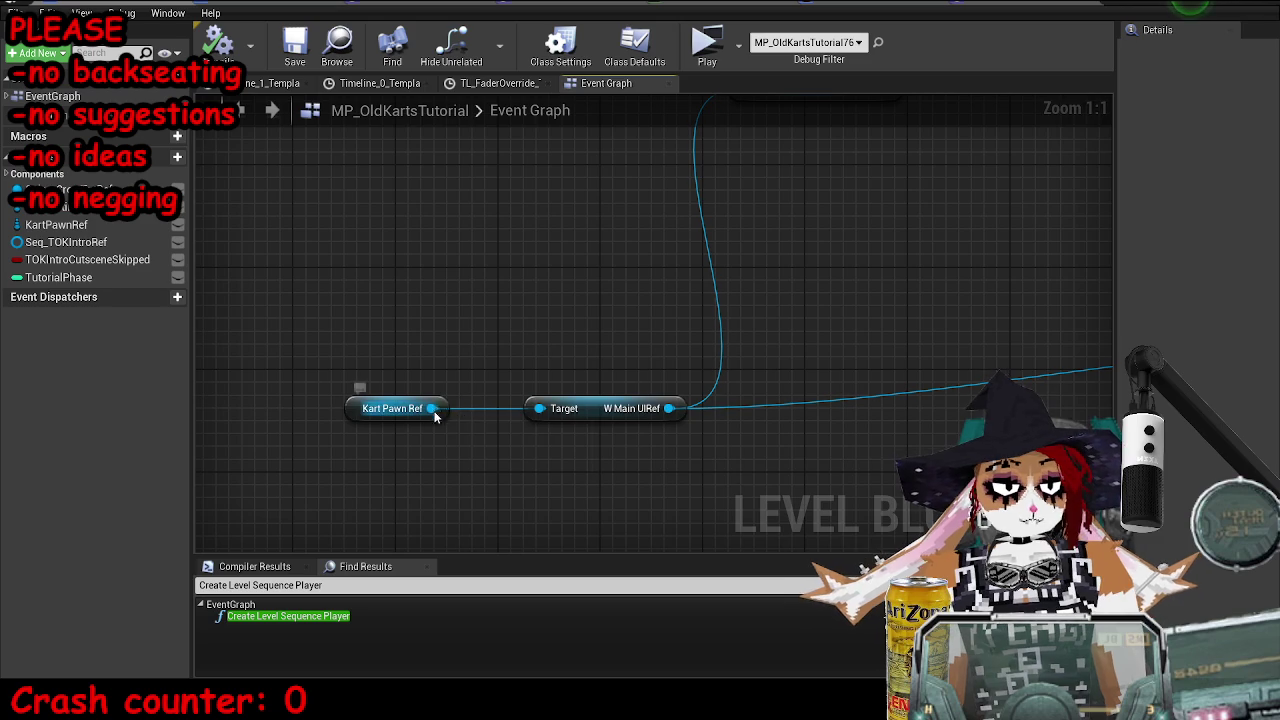
left_click_drag(432, 408, 523, 345)
type("dialogue")
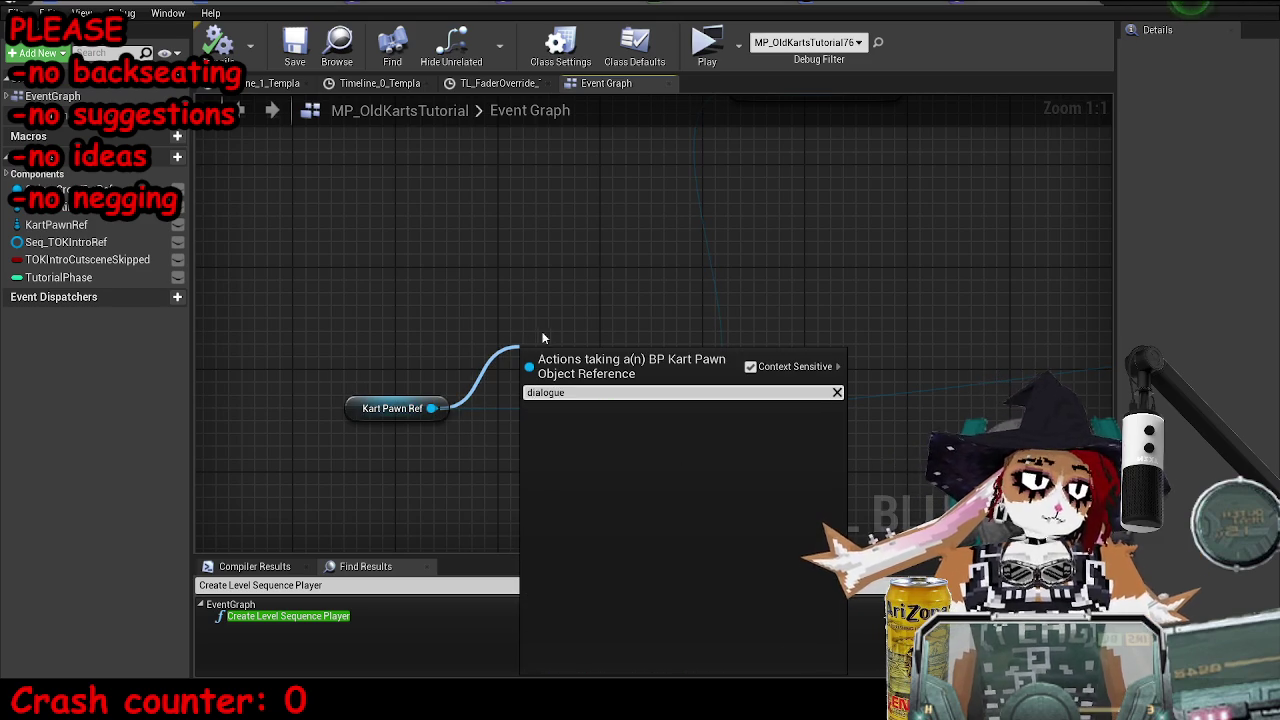
key("Return")
Search W Dialogue Text's actions for 'cur', 'playing' and 'is play' without adding a node
scroll(297, 500, "down", 4)
scroll(342, 370, "up", 3)
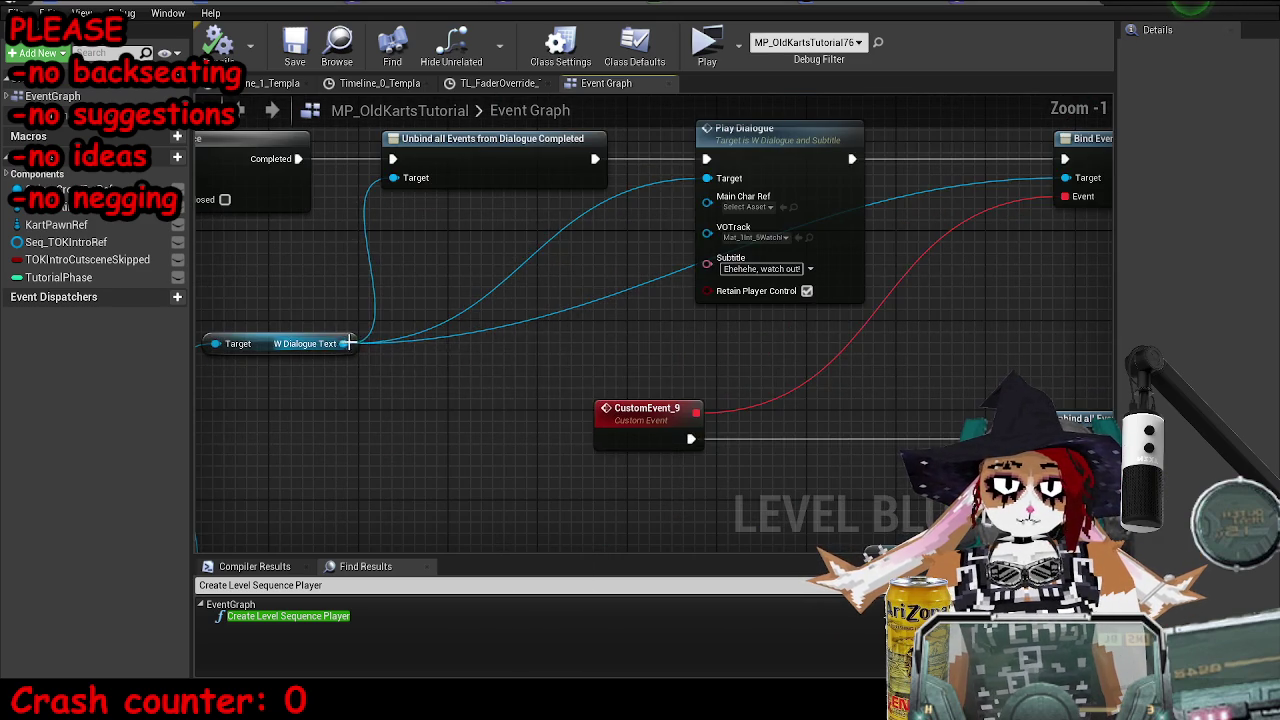
left_click_drag(343, 344, 376, 384)
type("playing")
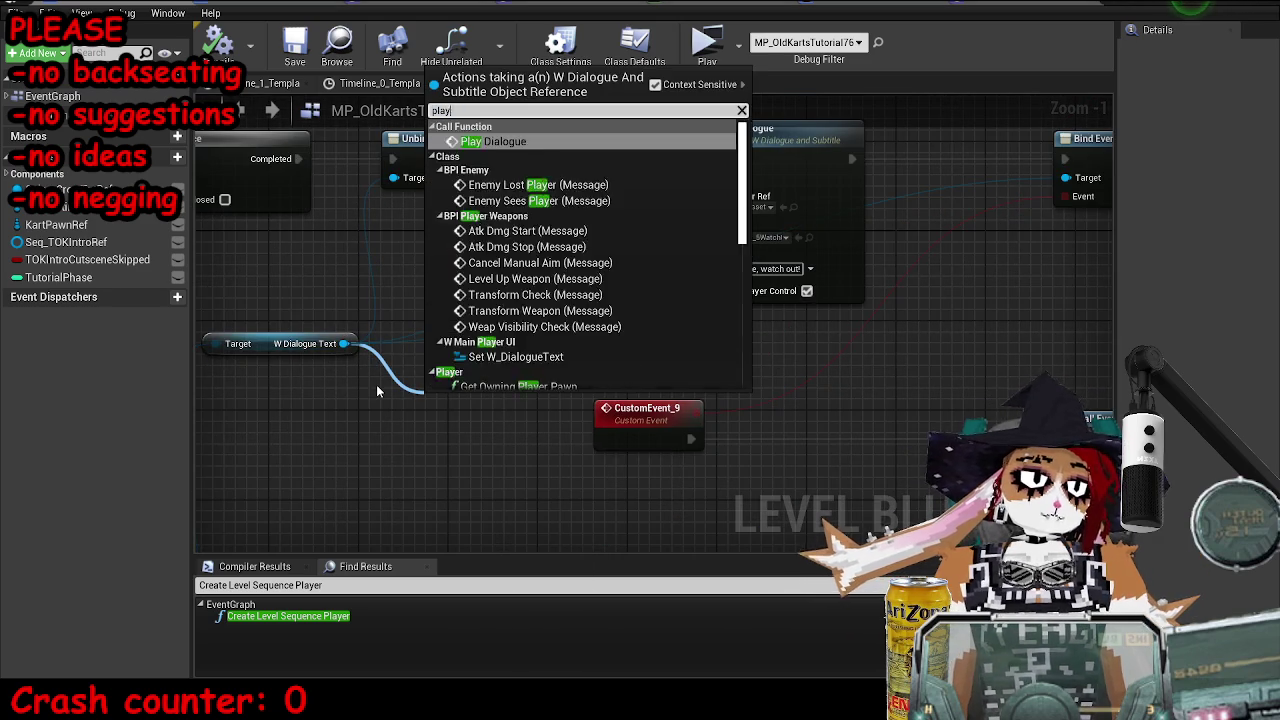
key("BackSpace")
key("BackSpace")
key("BackSpace")
type("is play")
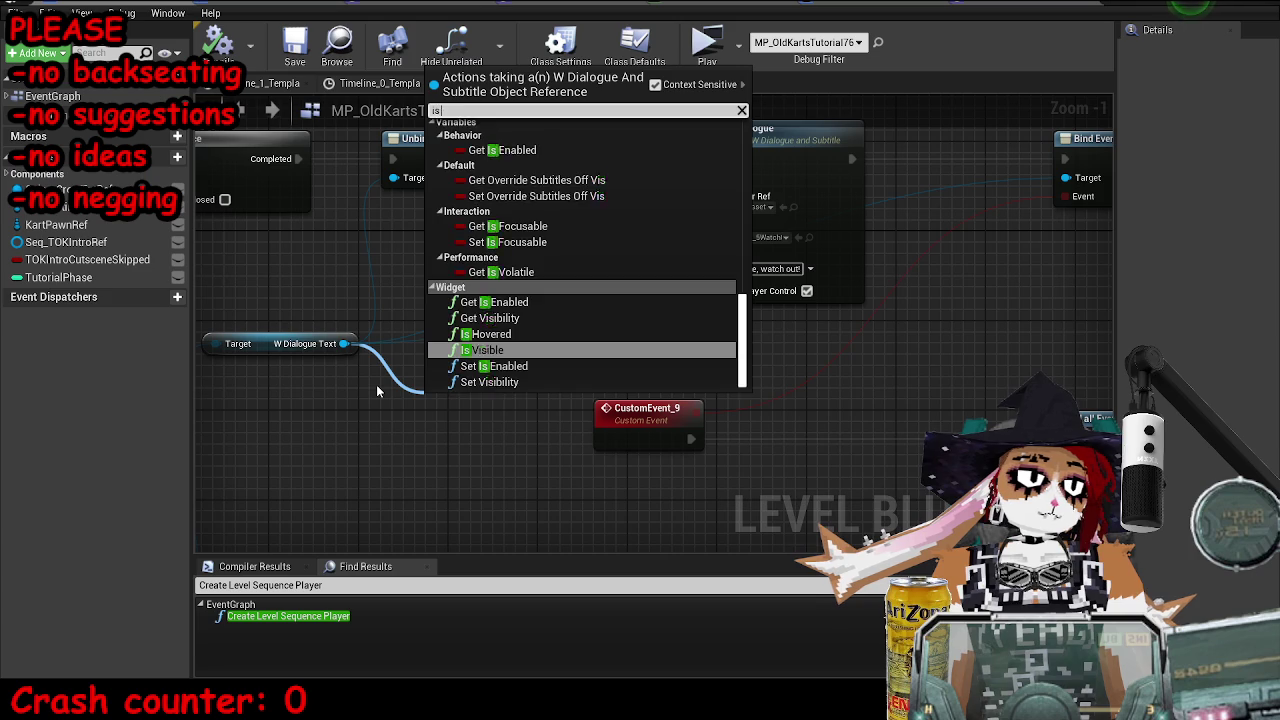
key("BackSpace")
key("BackSpace")
key("BackSpace")
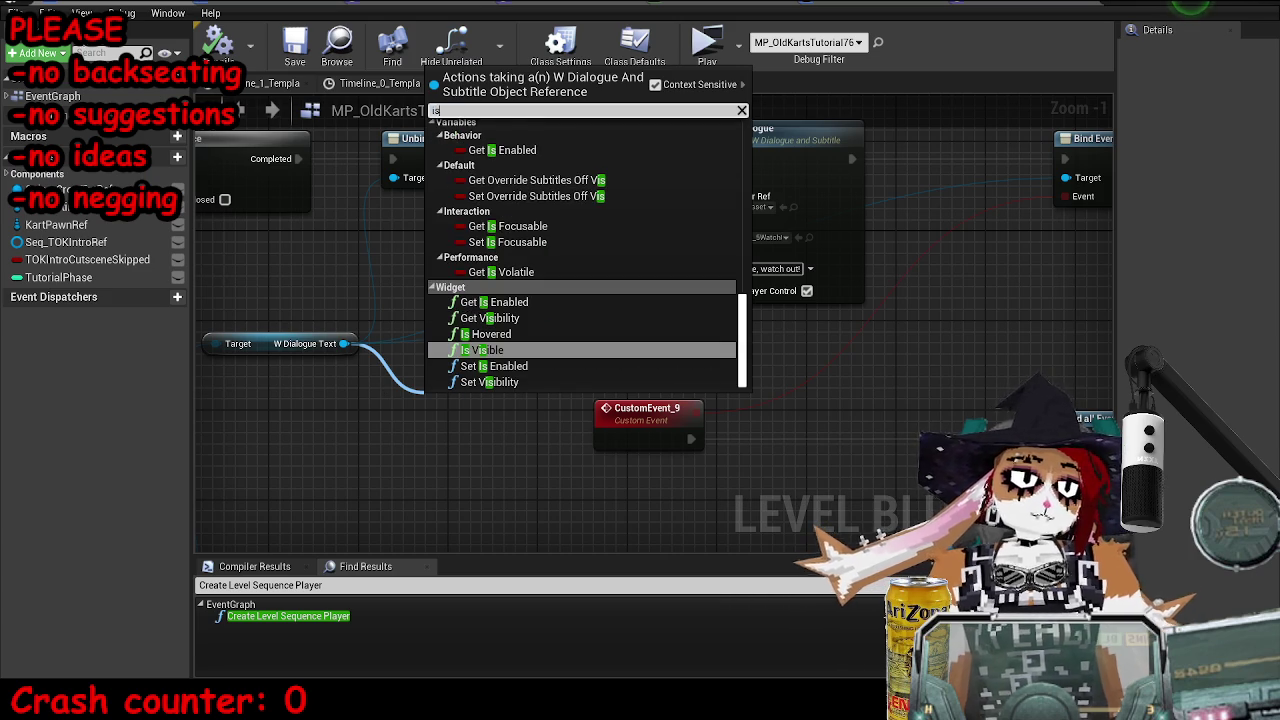
Save the level and its Blueprint with Ctrl+S
scroll(532, 276, "up", 5)
scroll(532, 277, "up", 5)
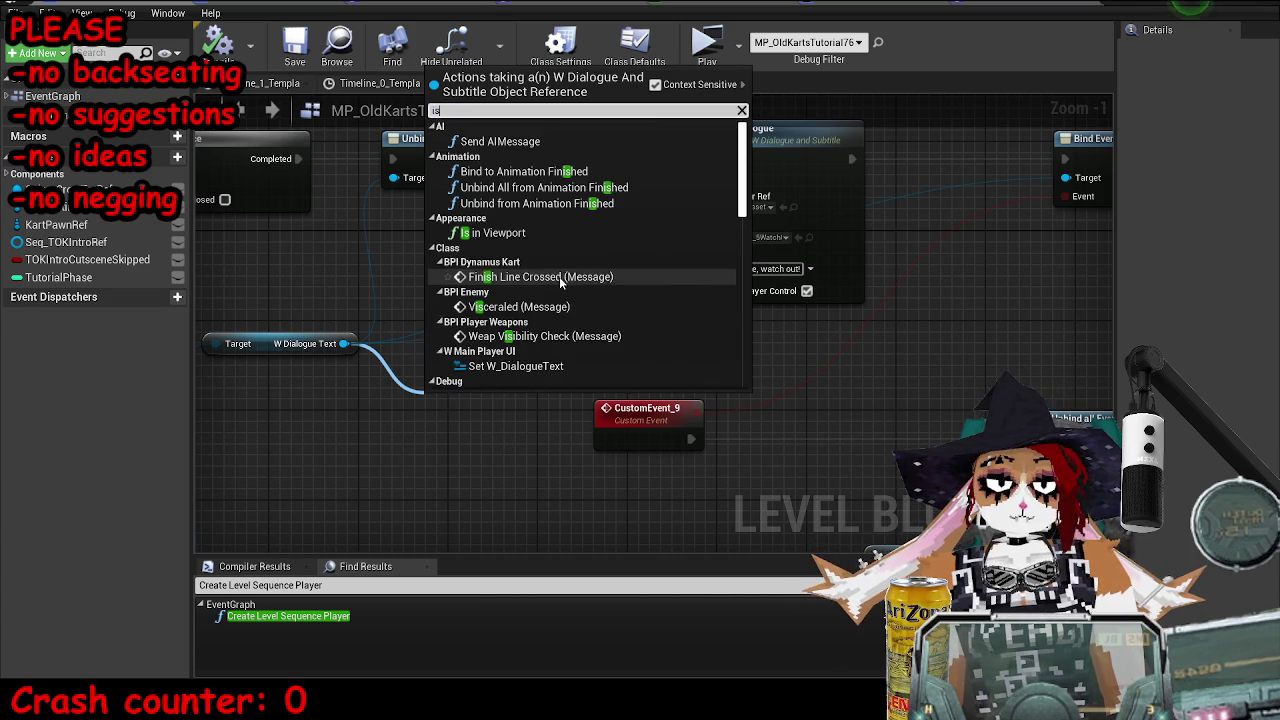
scroll(742, 224, "down", 4)
scroll(743, 224, "up", 5)
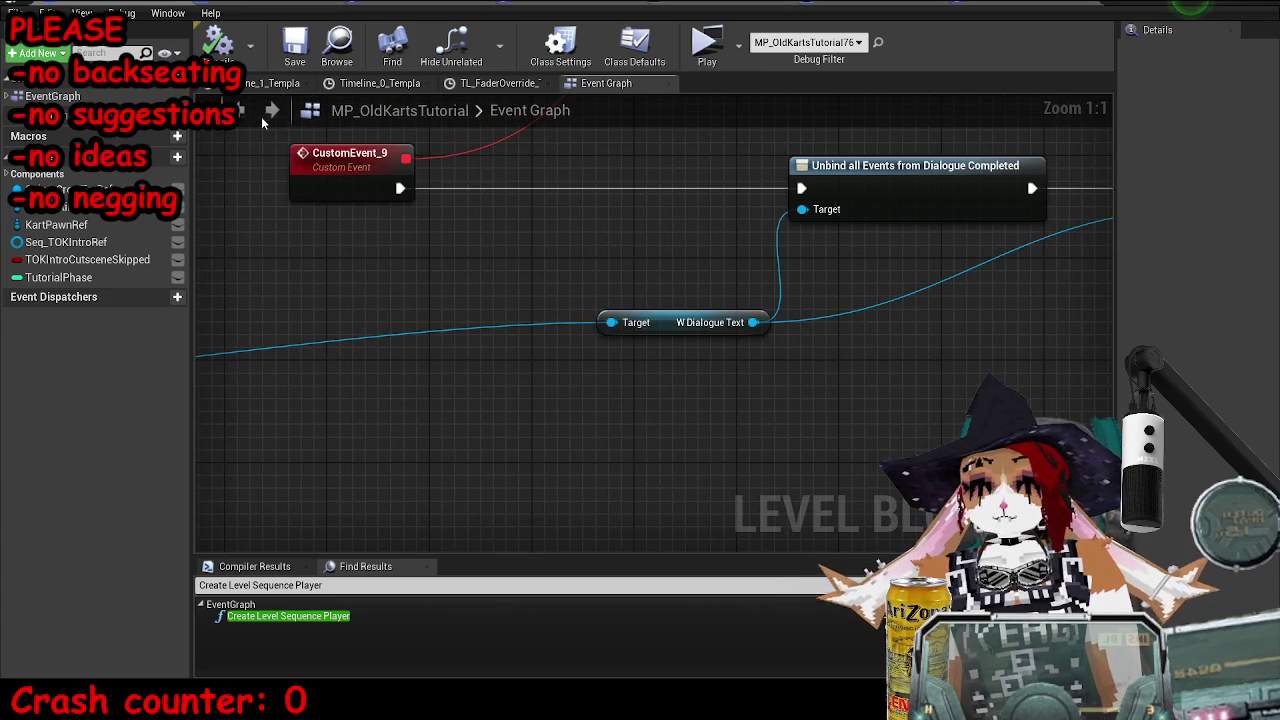
key("ctrl+s")
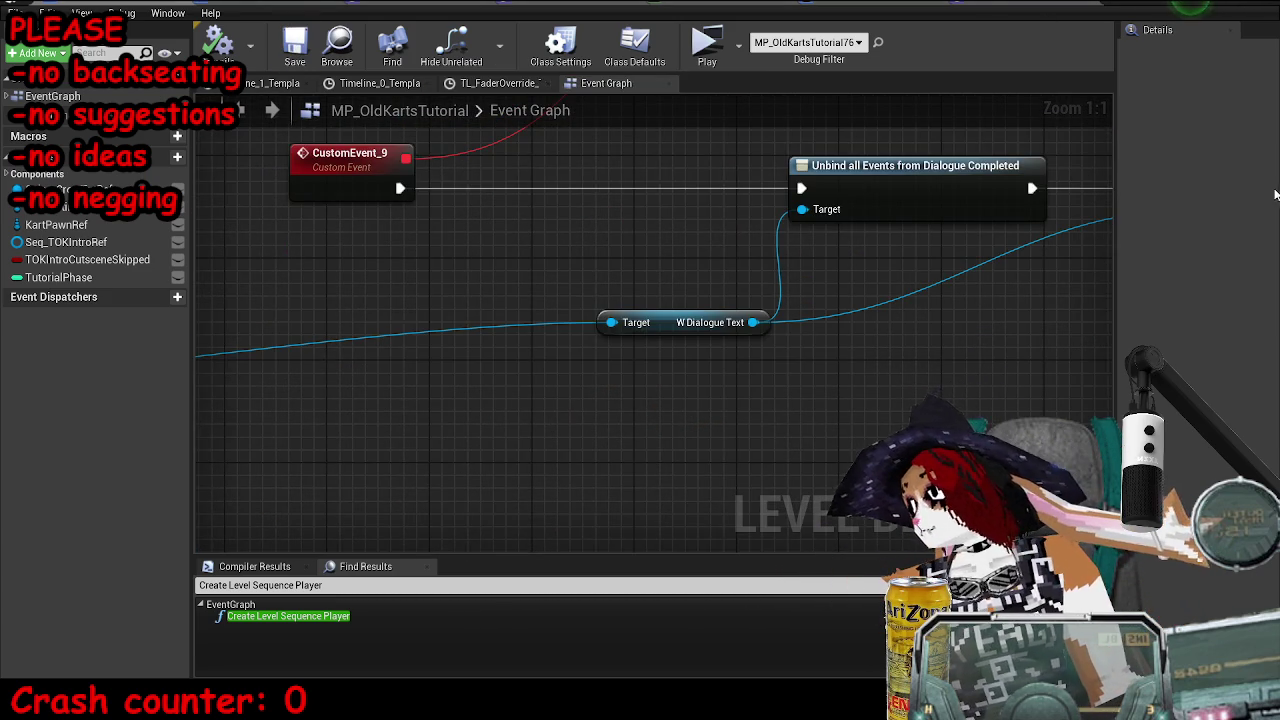
Close the Blueprint editor and launch the level in the NMKART Preview
left_click(1205, 6)
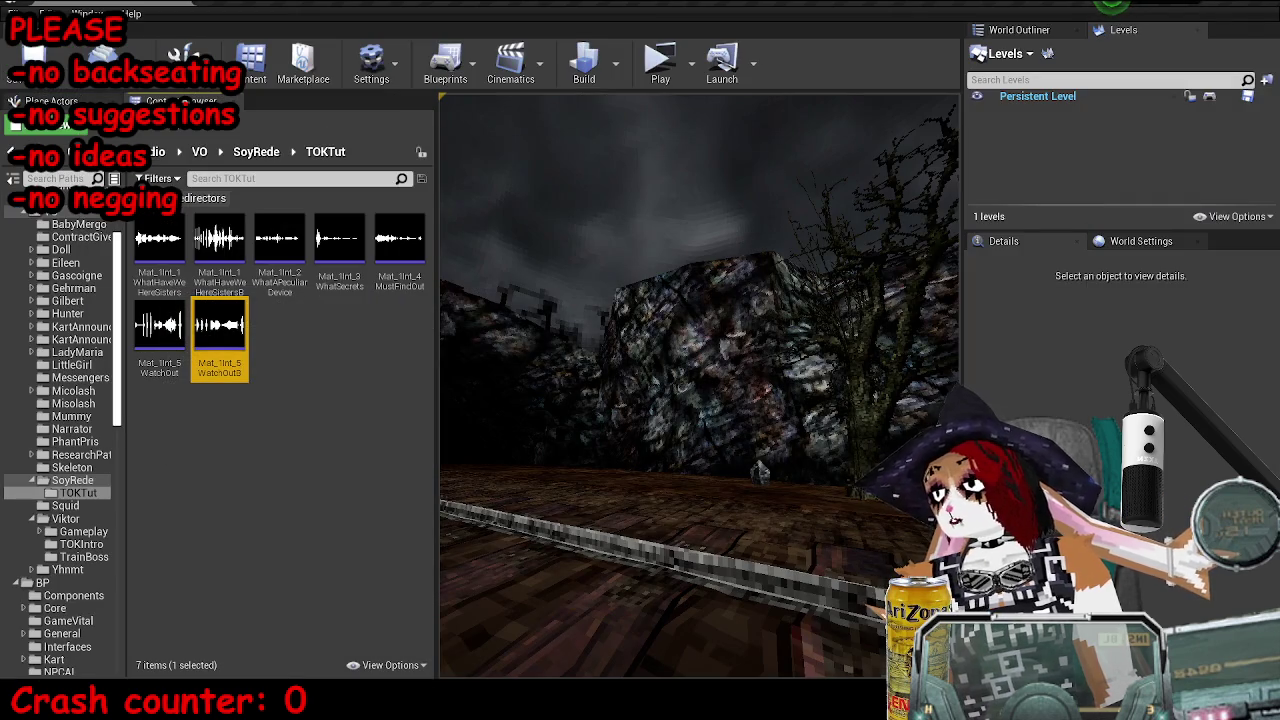
left_click(655, 73)
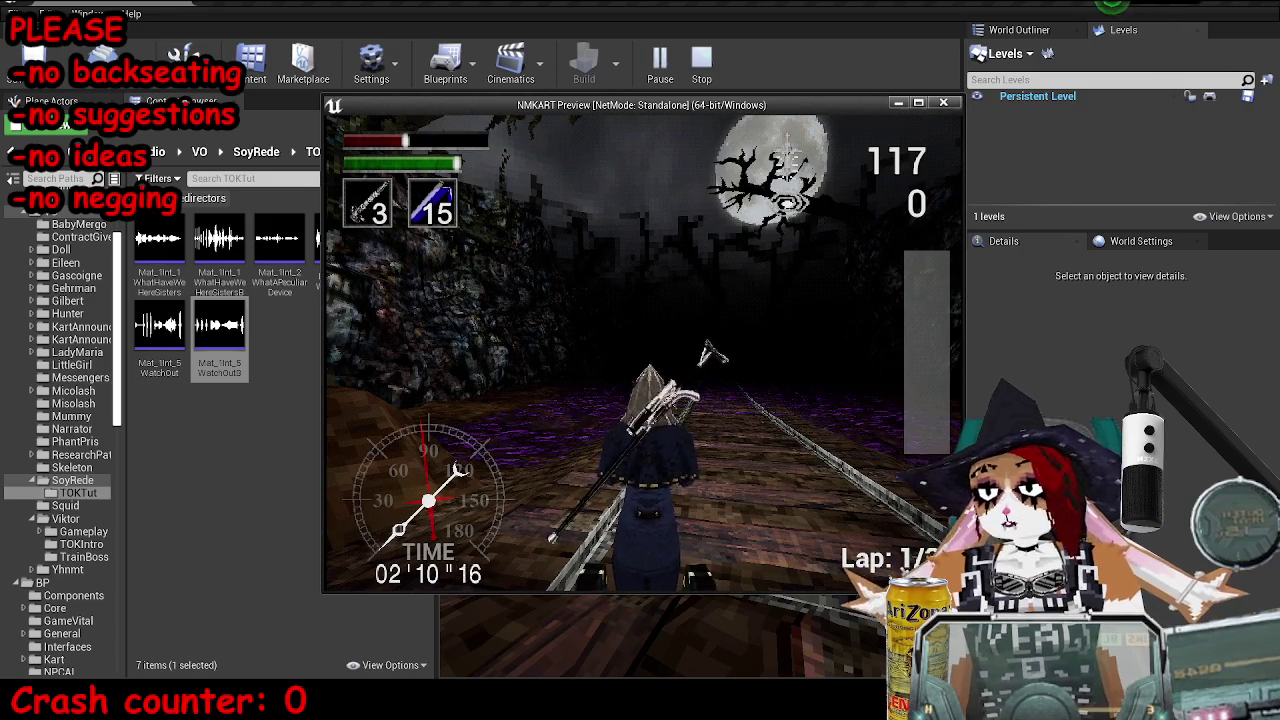
Switch to first-person aiming and fire three shots
key("e")
left_click(645, 351)
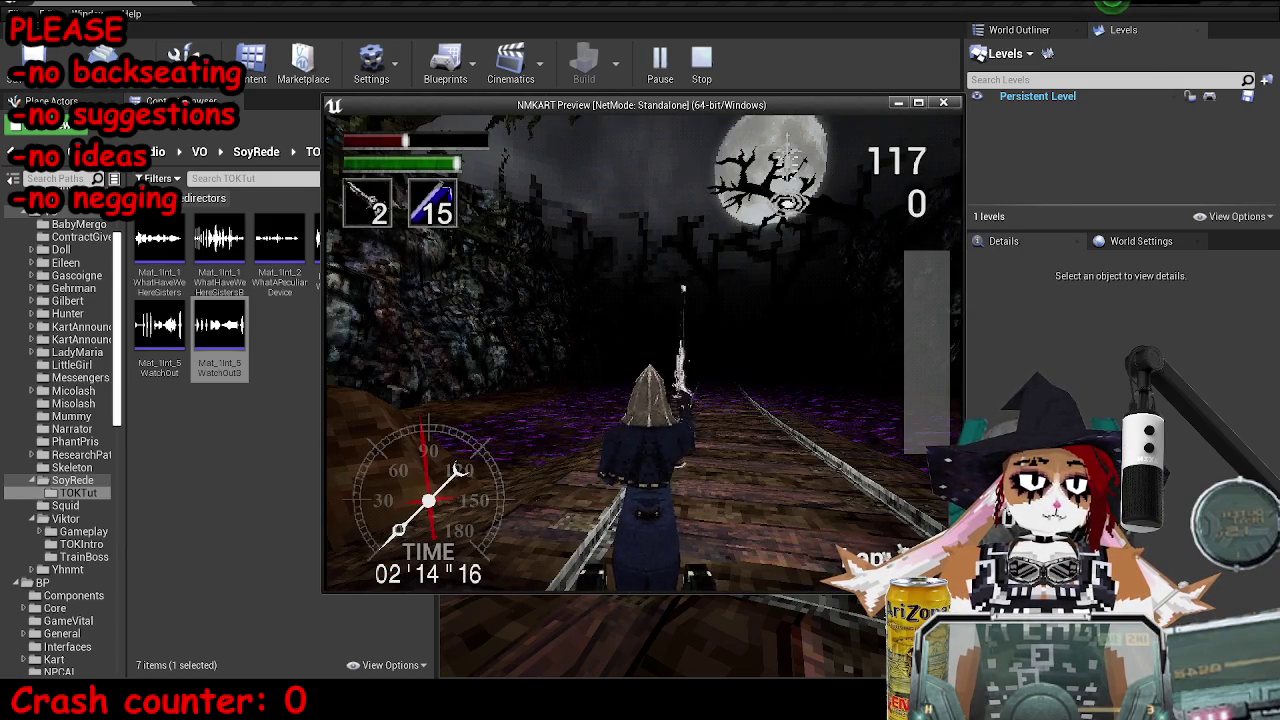
left_click(707, 352)
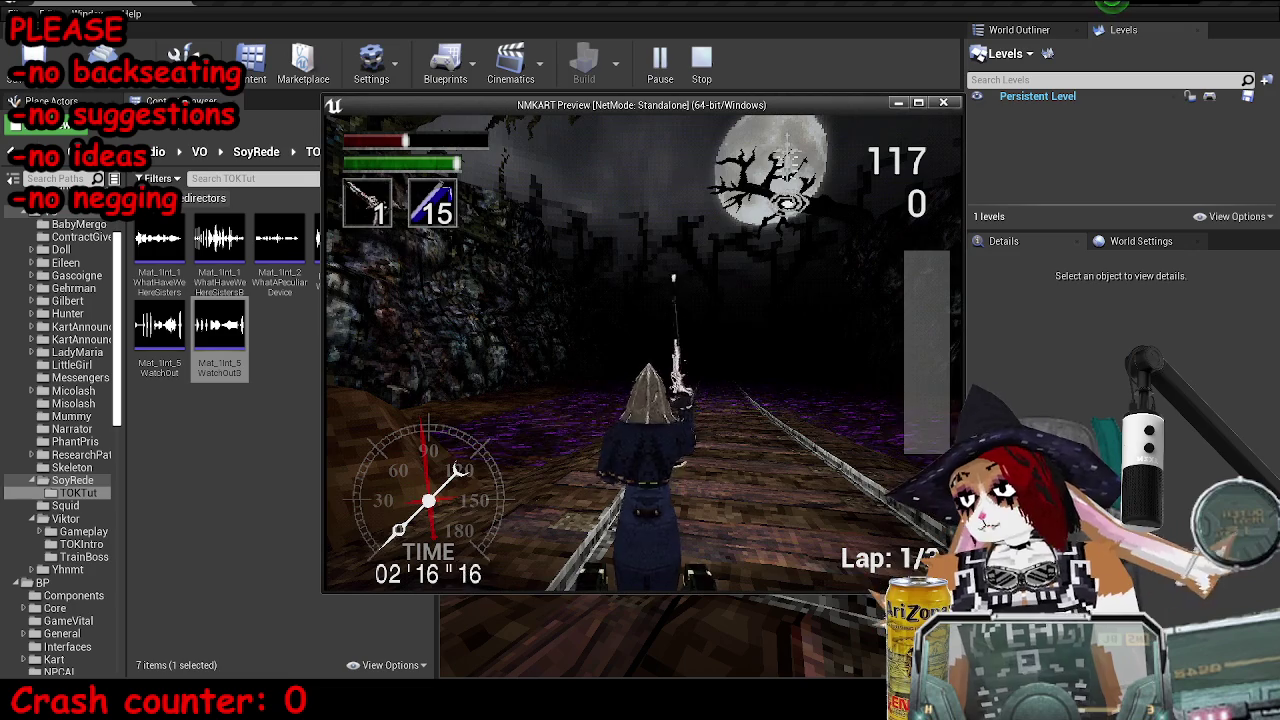
left_click(643, 345)
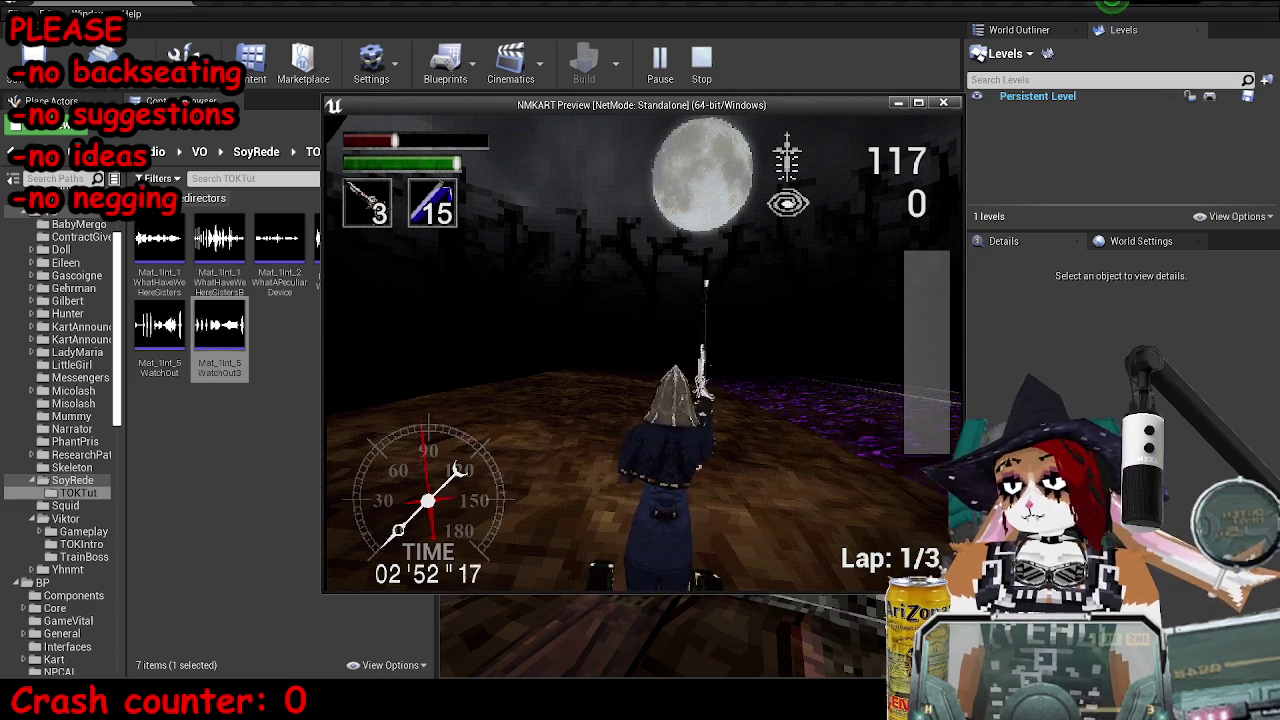
Pause the game and confirm Restart Level with Yes
key("Escape")
key("Down")
key("Return")
key("Down")
key("Return")
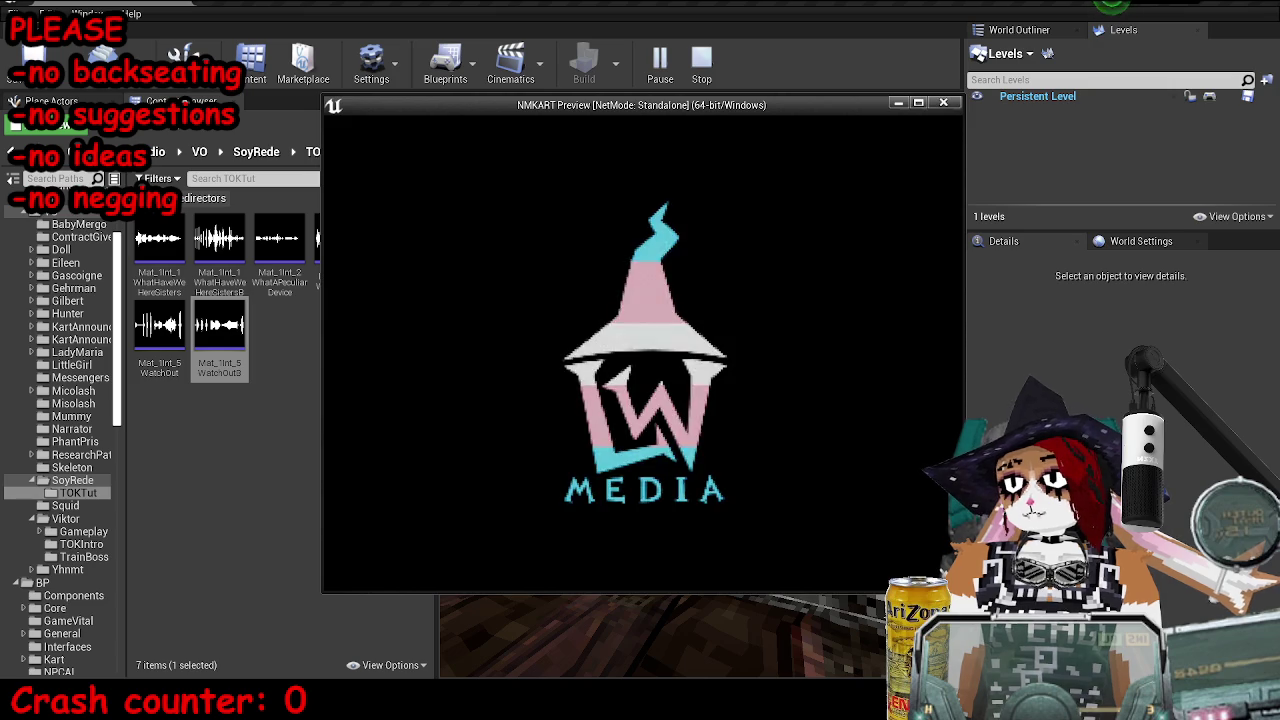
From the title screen, choose New Game and The Old Karts (DLC) campaign
key("Return")
key("Return")
key("Down")
key("Return")
key("Down")
Enter Q as the profile name and accept it
key("Return")
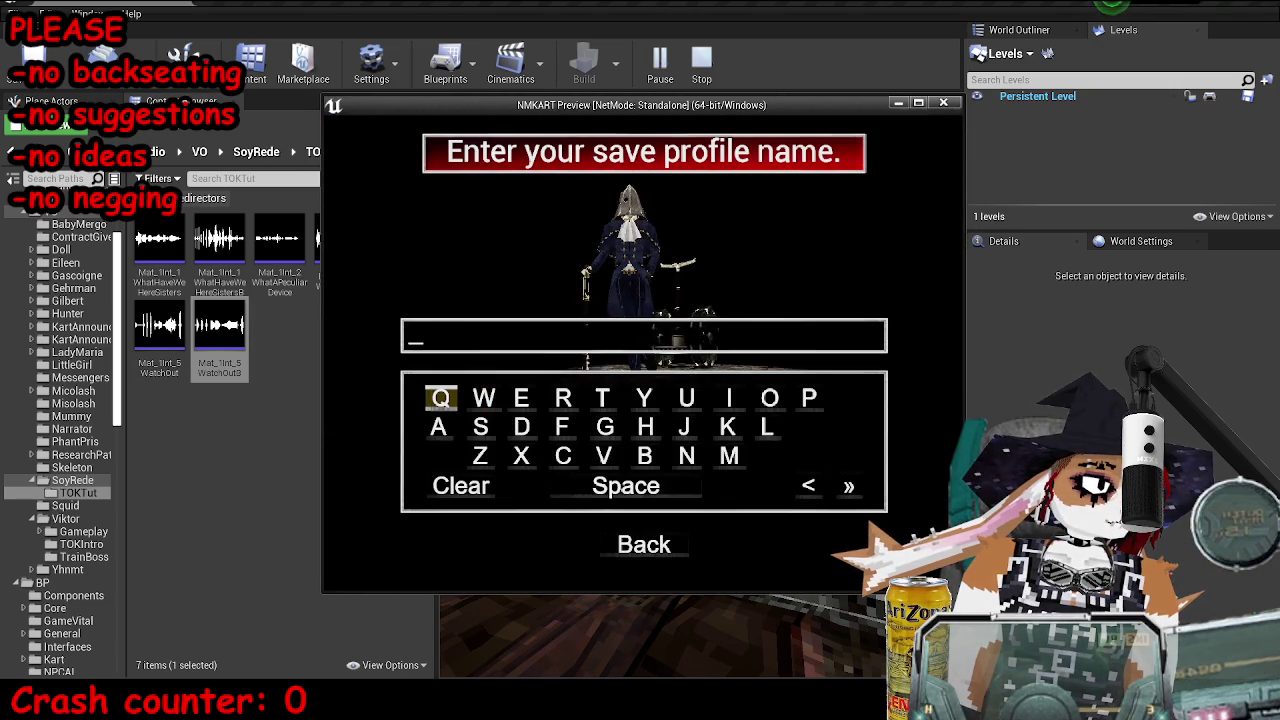
key("Return")
key("Down")
key("Down")
key("Down")
key("Down")
key("Up")
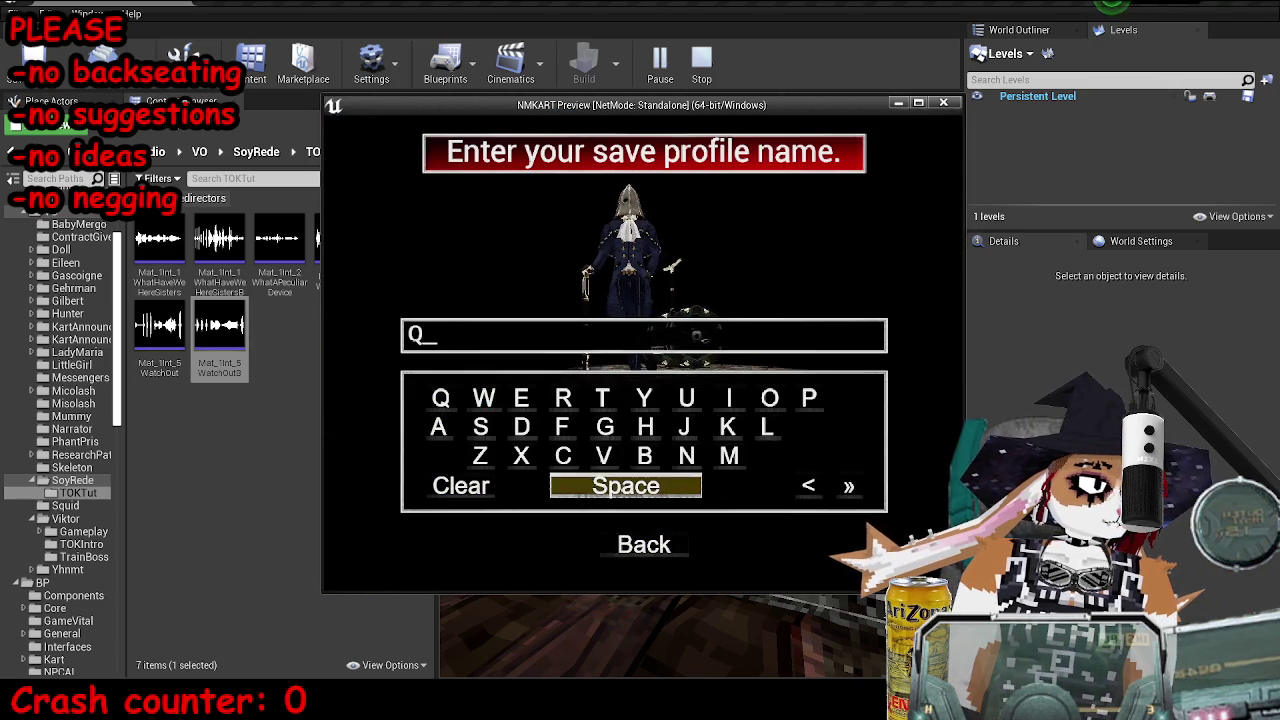
key("Right")
key("Right")
key("Return")
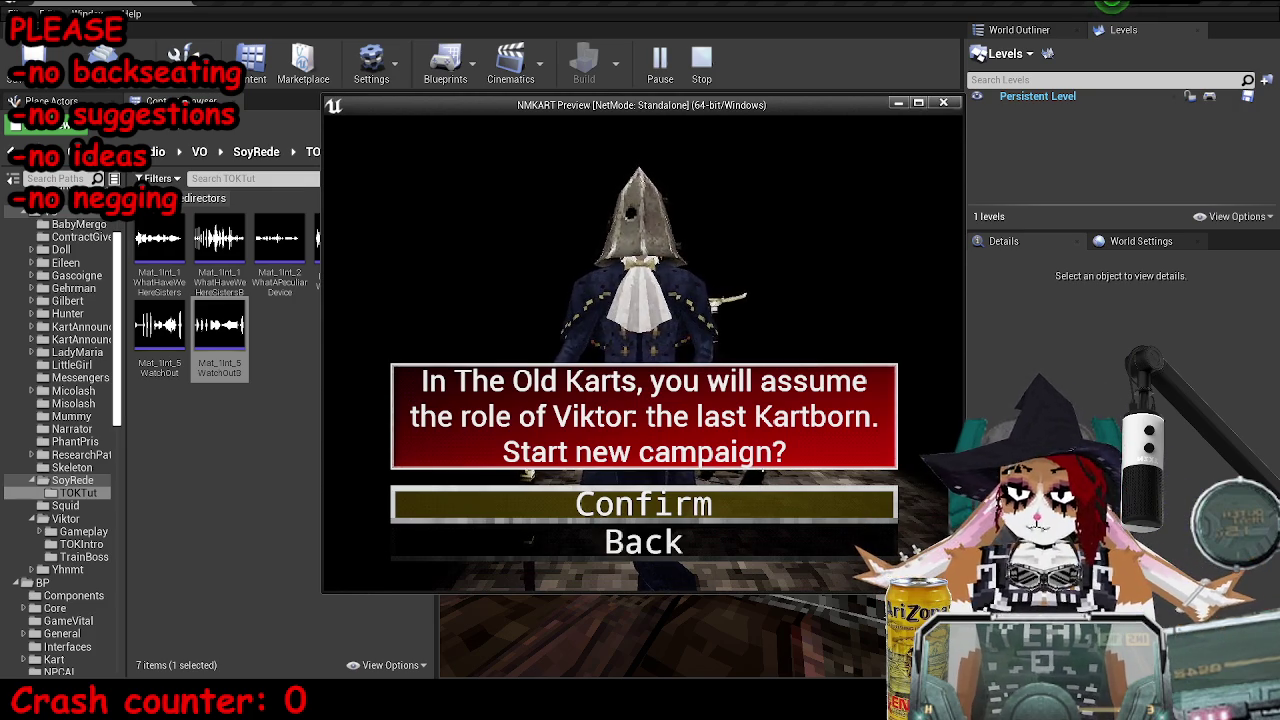
Back out to the main menu and pick New Game > The Old Karts (DLC) again
key("Escape")
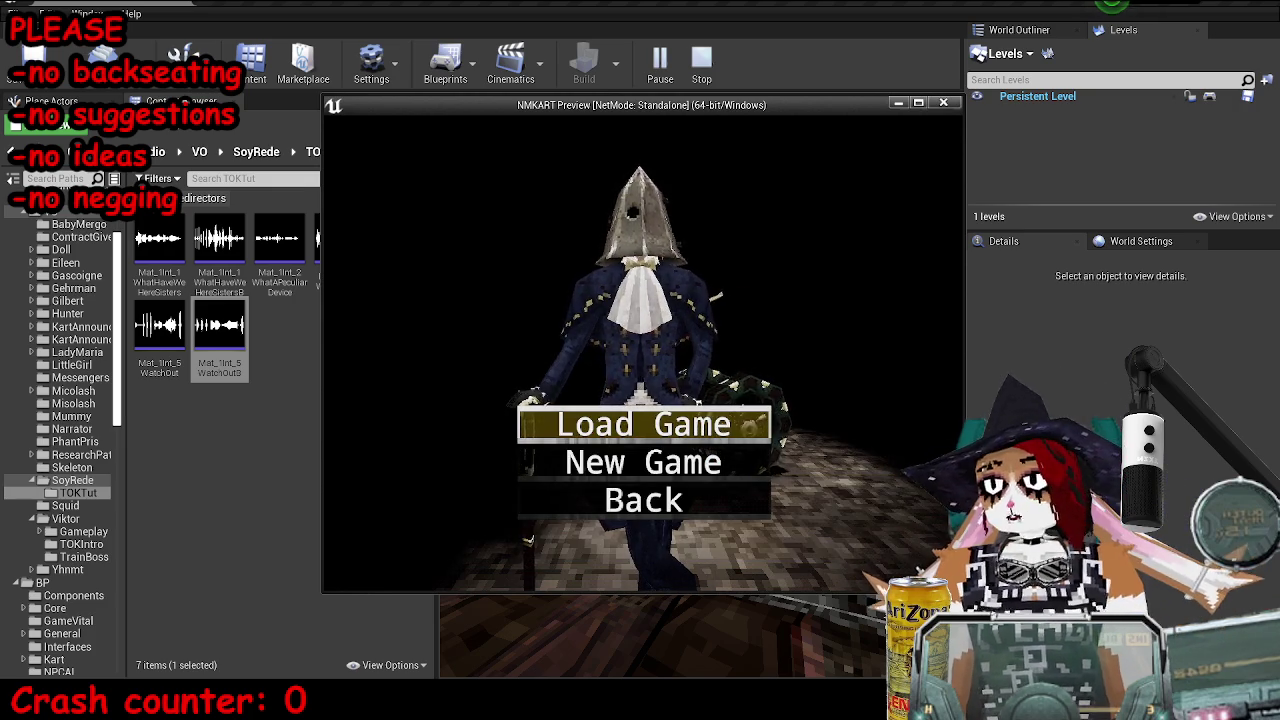
key("Escape")
key("Return")
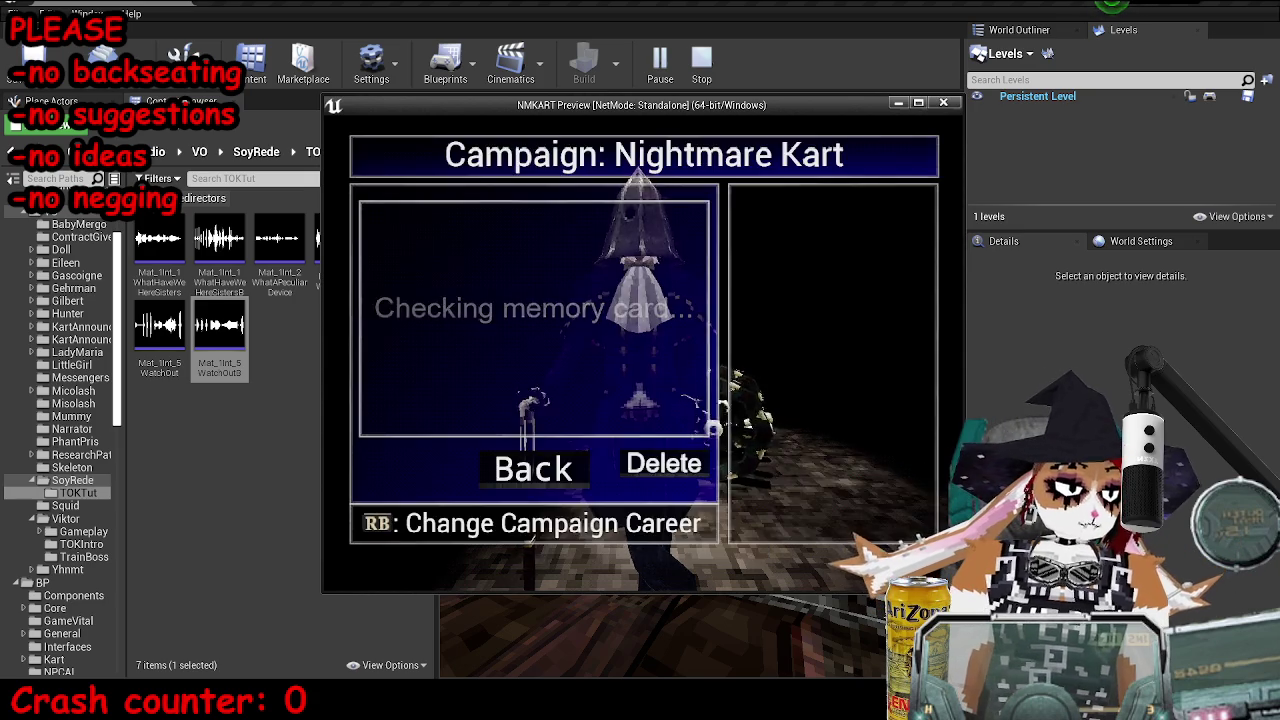
key("Down")
key("Return")
key("Down")
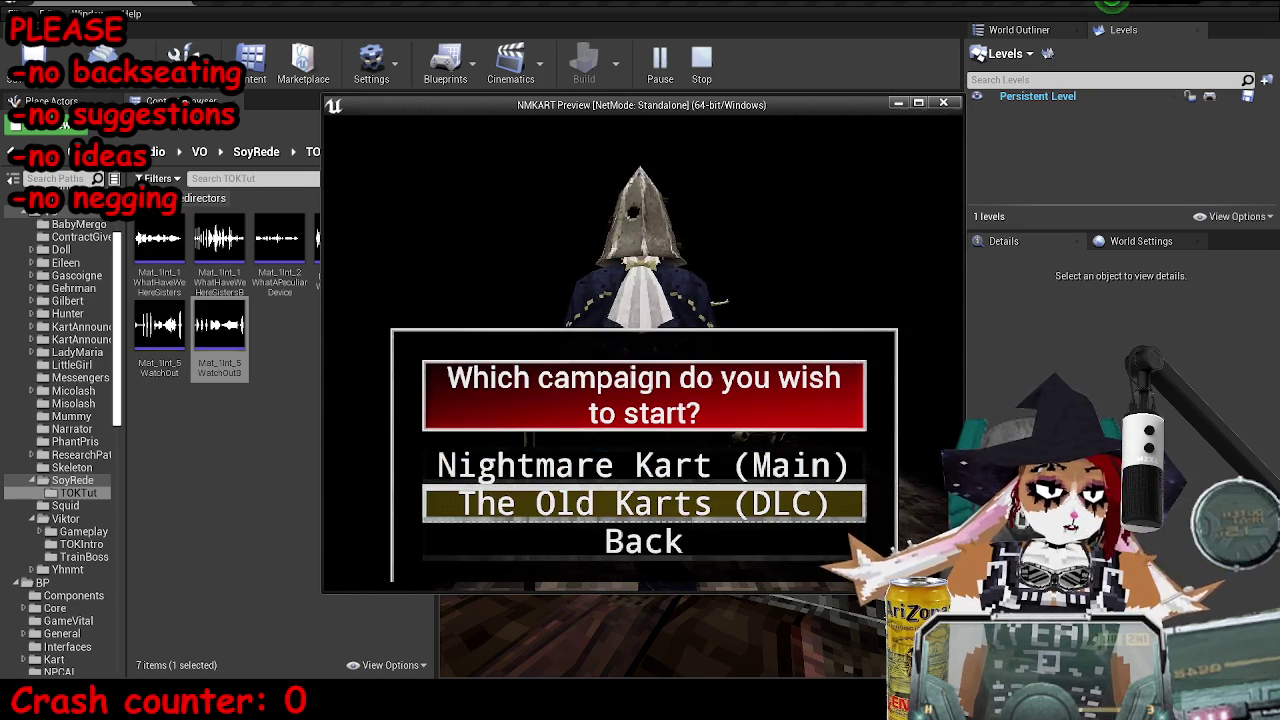
key("Up")
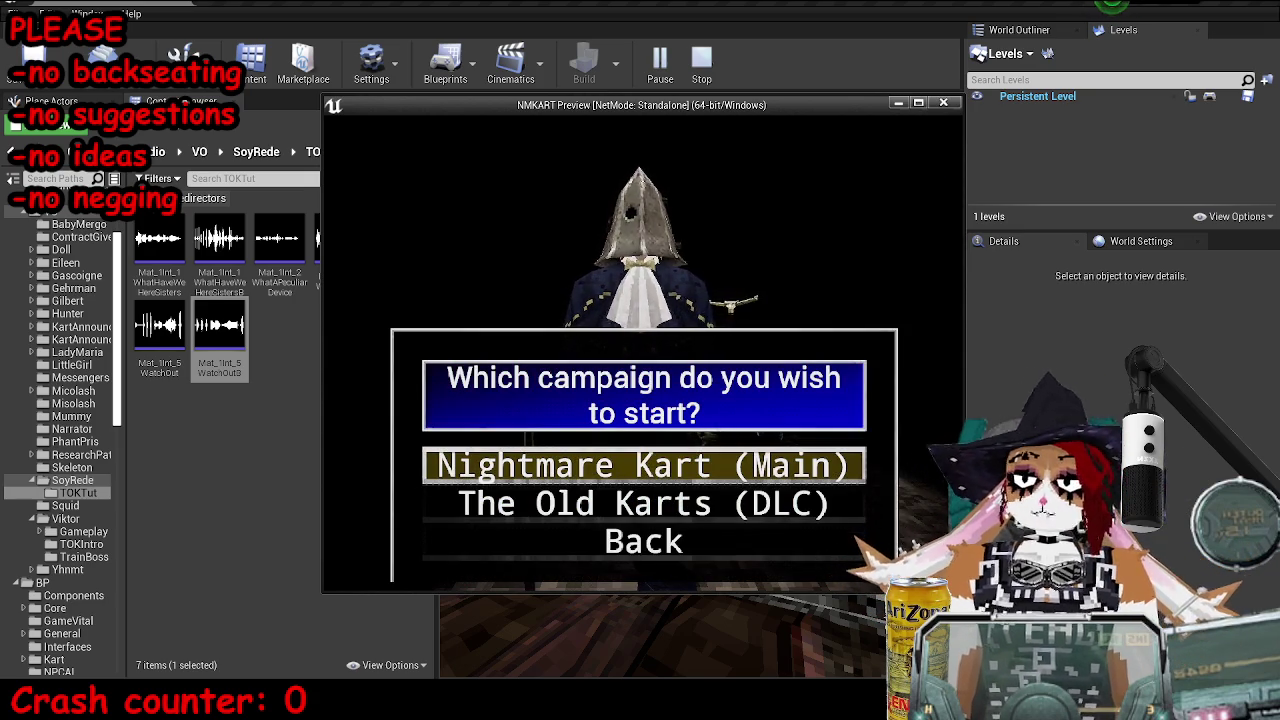
key("Down")
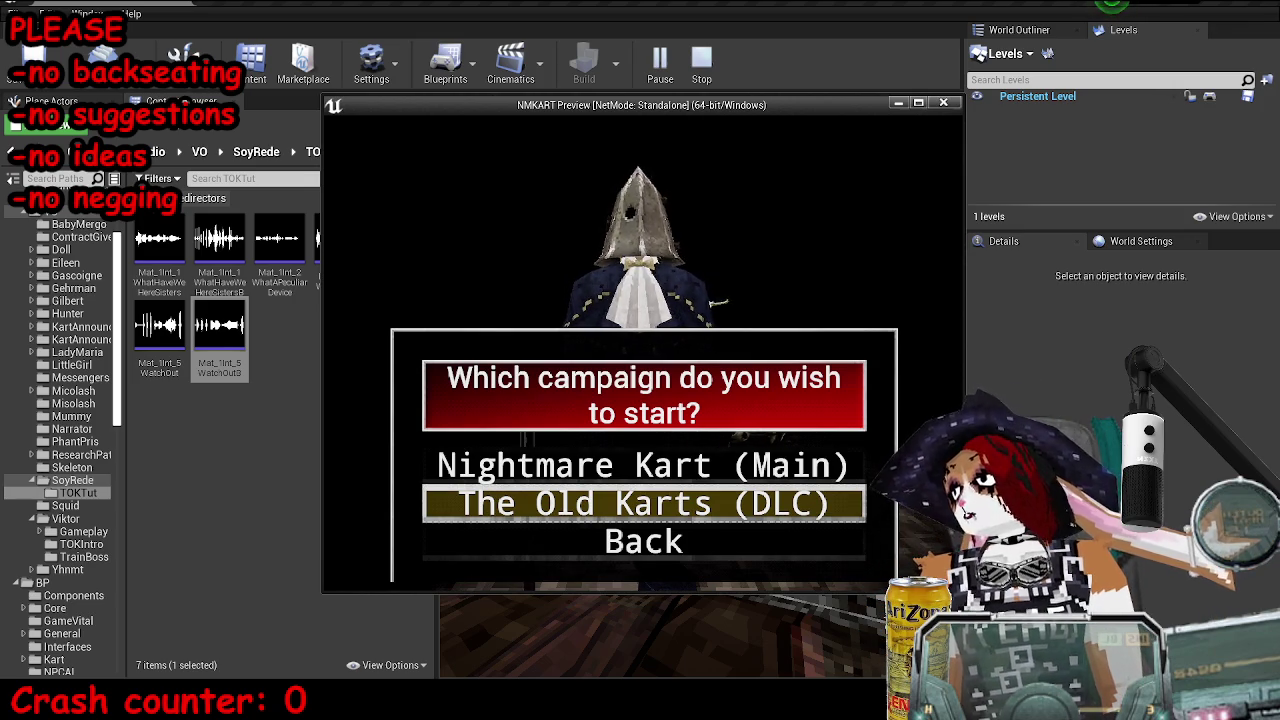
key("Return")
Accept the Q profile name, confirm the new campaign, and stop the preview
key("Return")
key("Down")
key("Down")
key("Up")
key("Right")
key("Right")
key("Return")
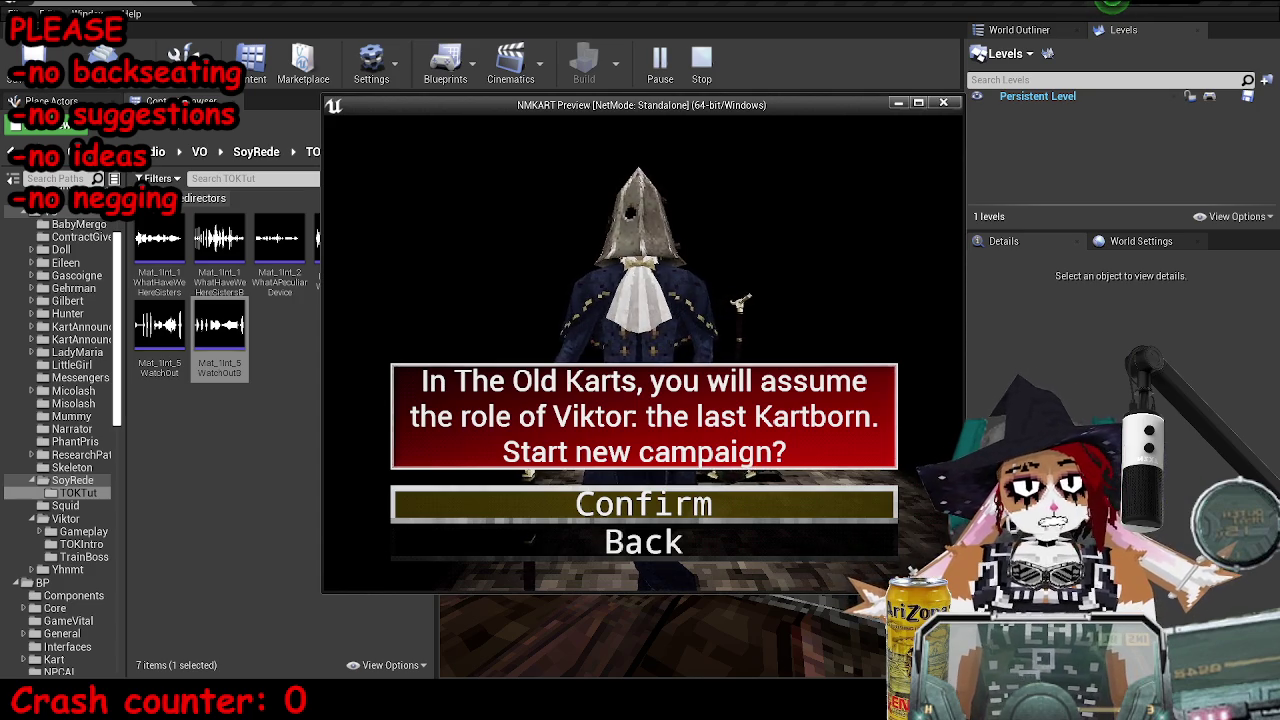
key("Return")
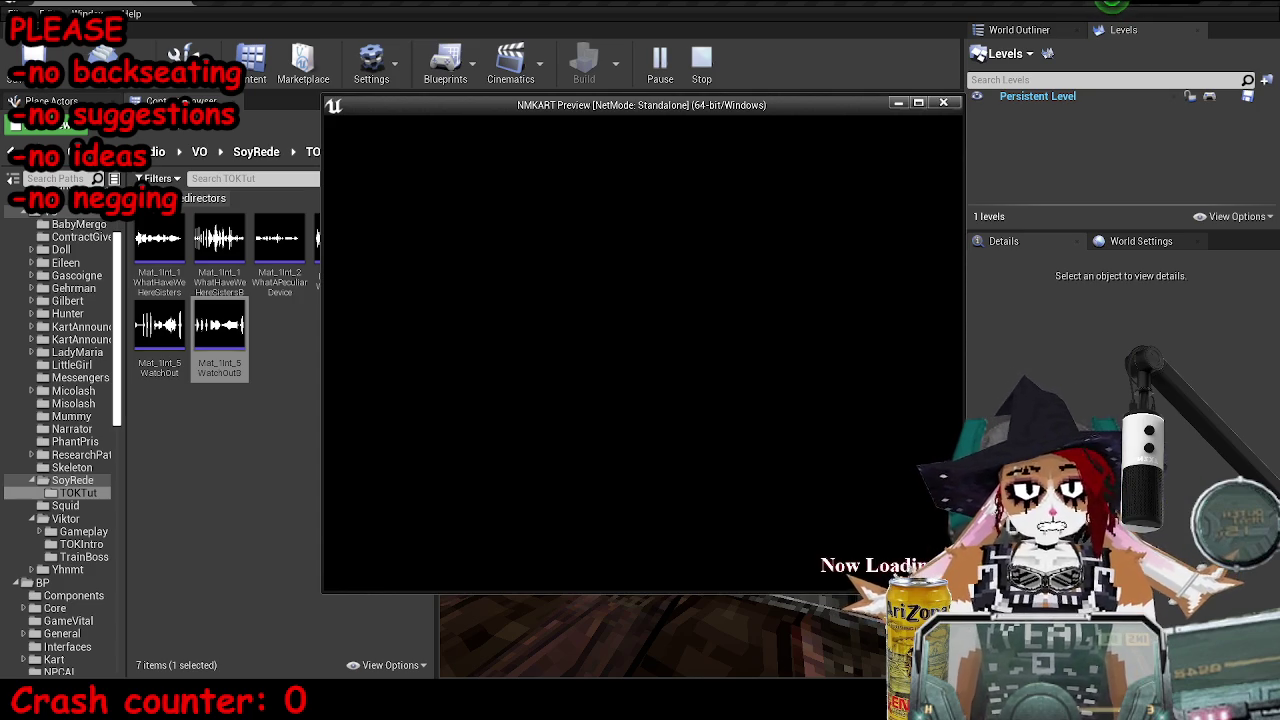
key("Escape")
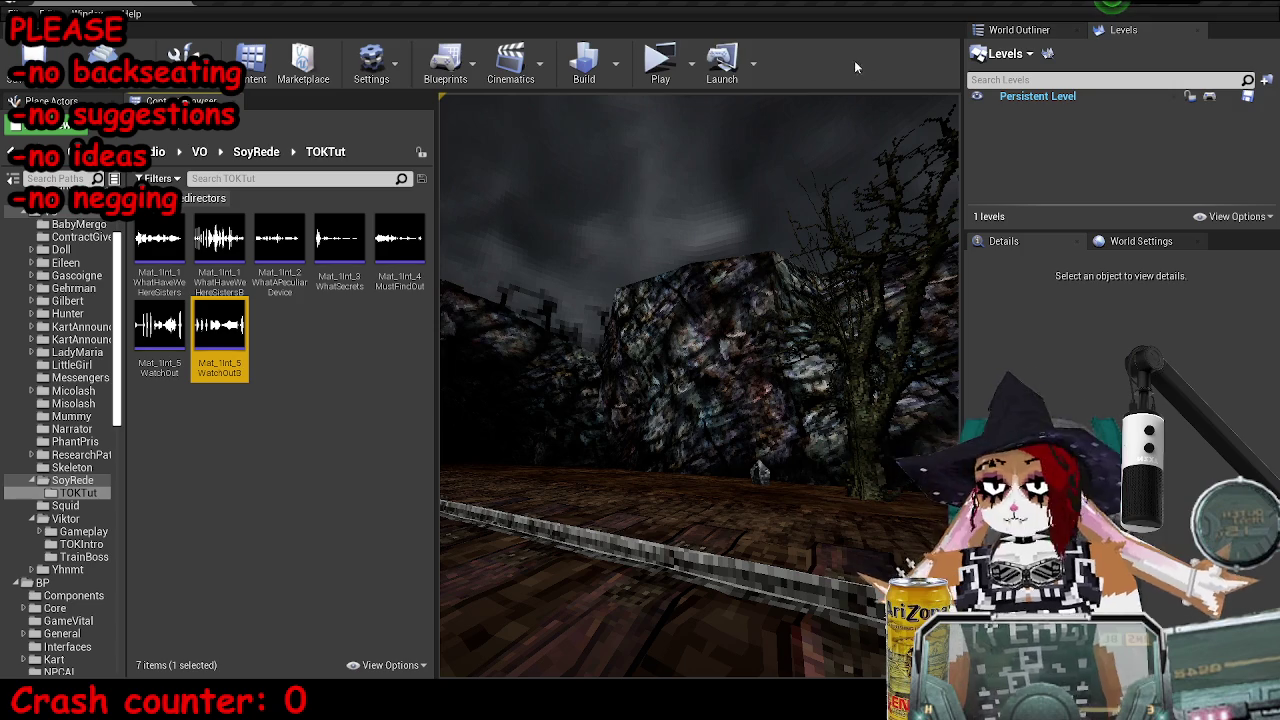
Start a new playtest and skip the intro cutscene back to the title
left_click(652, 66)
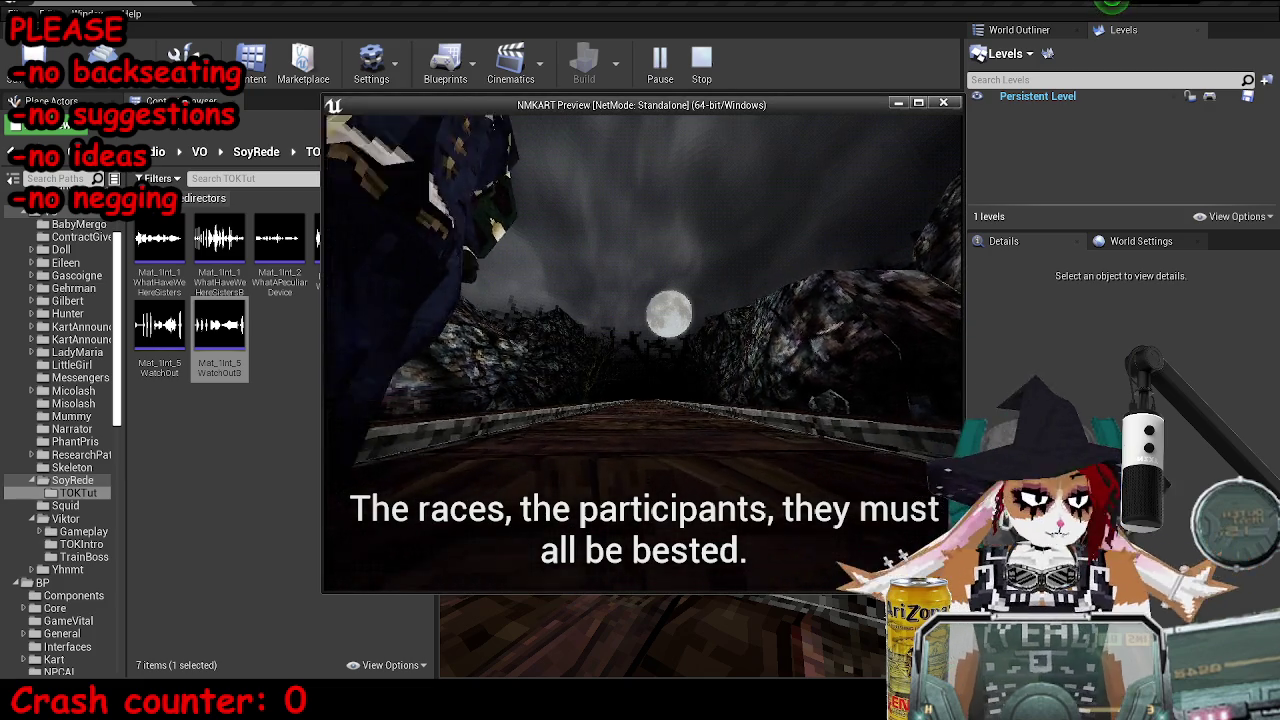
key("Escape")
key("Down")
key("Down")
key("Return")
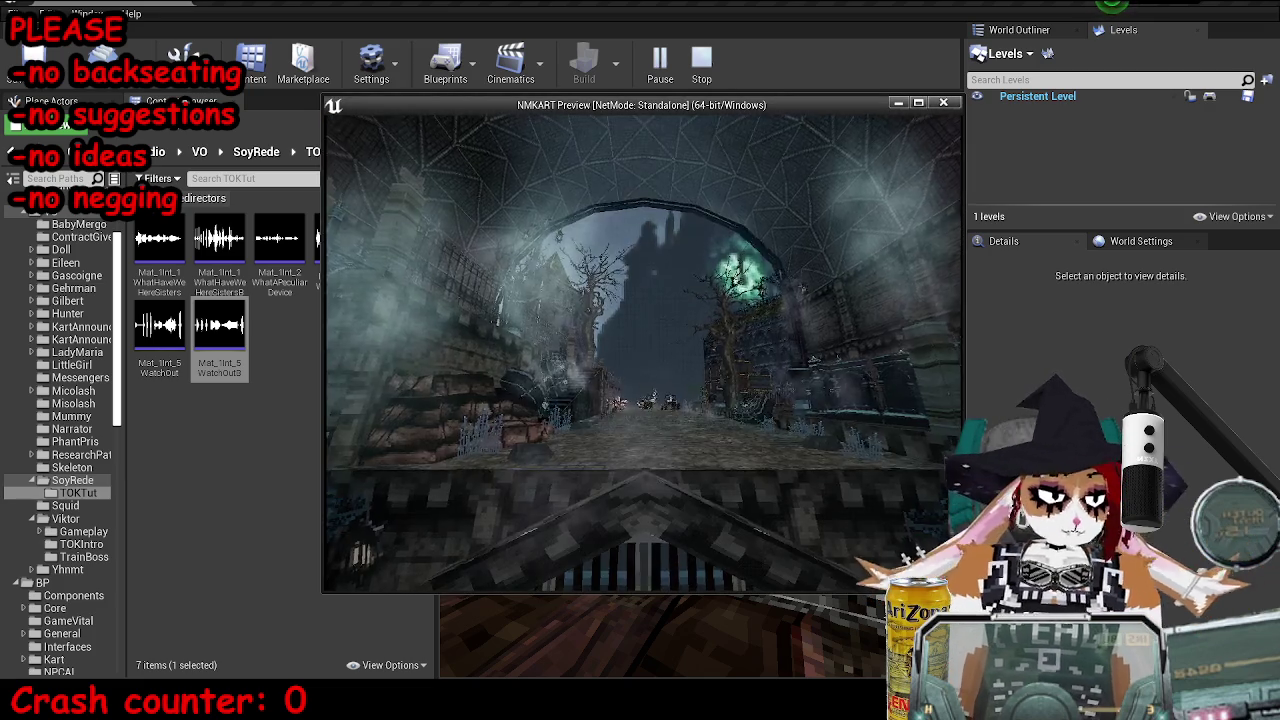
Choose New Game and select The Old Karts (DLC) campaign
key("Return")
key("Down")
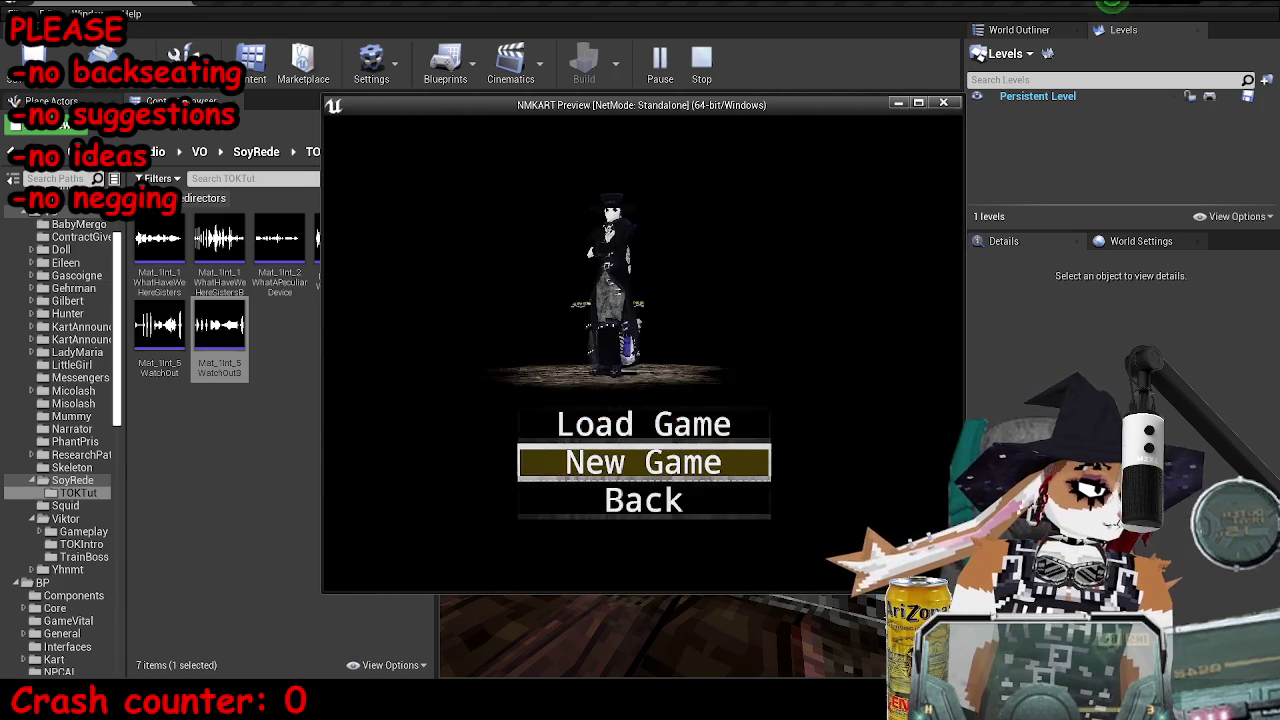
key("Return")
key("Down")
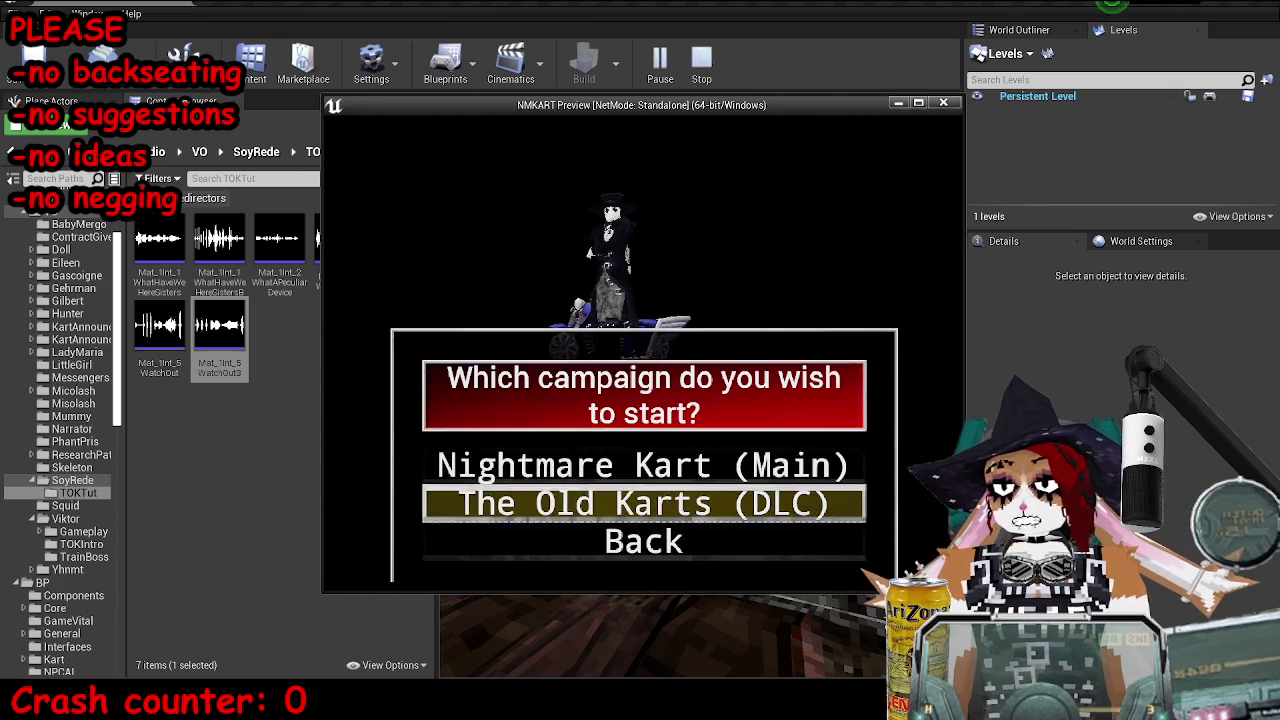
key("Up")
key("Down")
key("Down")
key("Up")
key("Up")
key("Down")
key("Down")
key("Up")
key("Up")
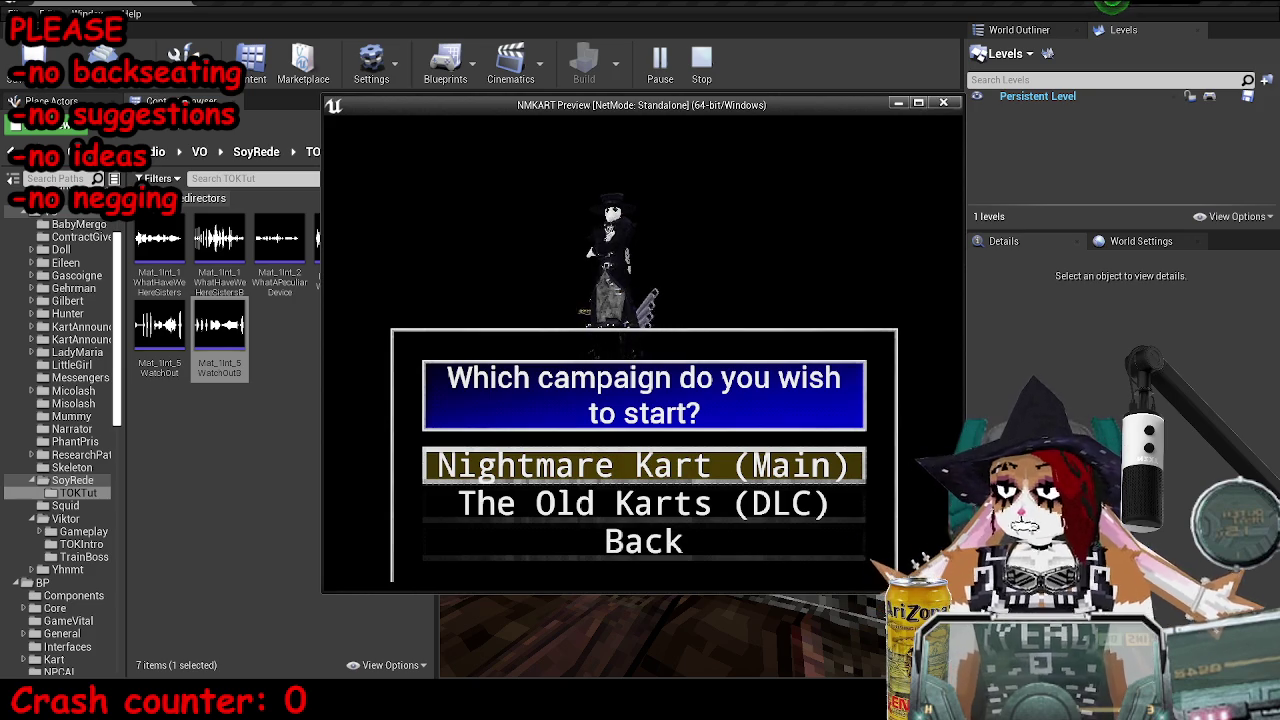
key("Down")
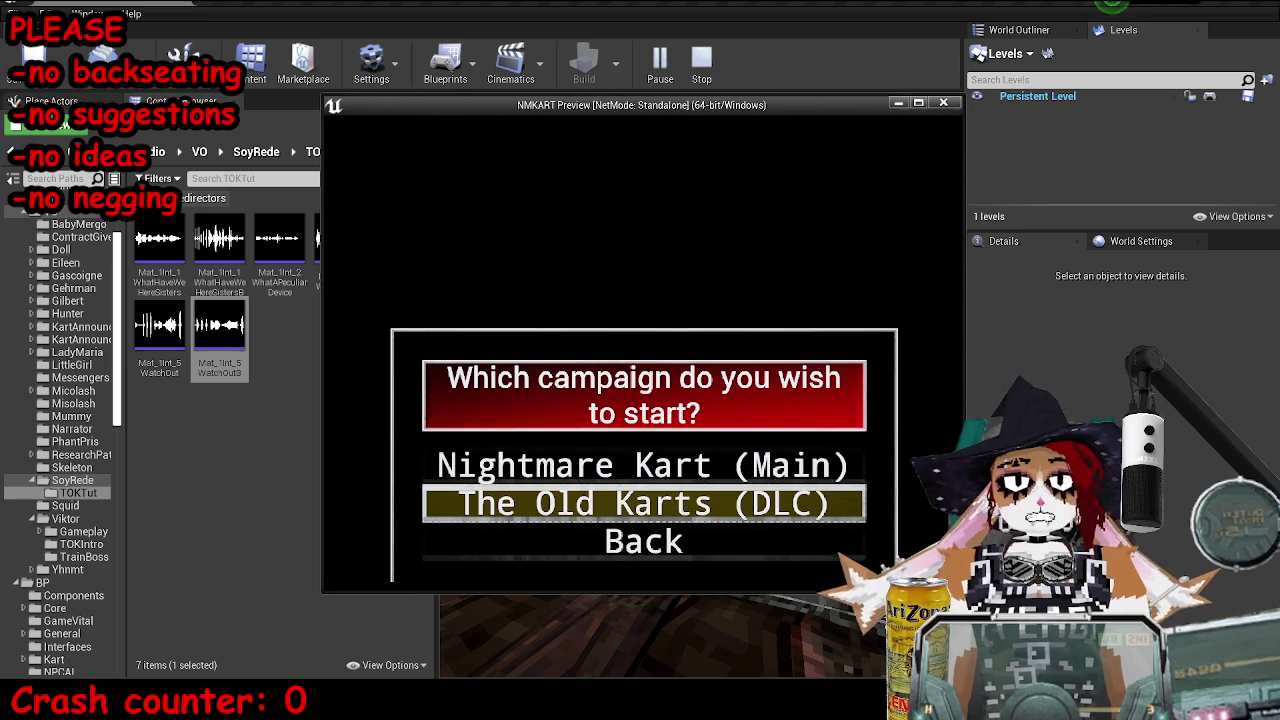
key("Return")
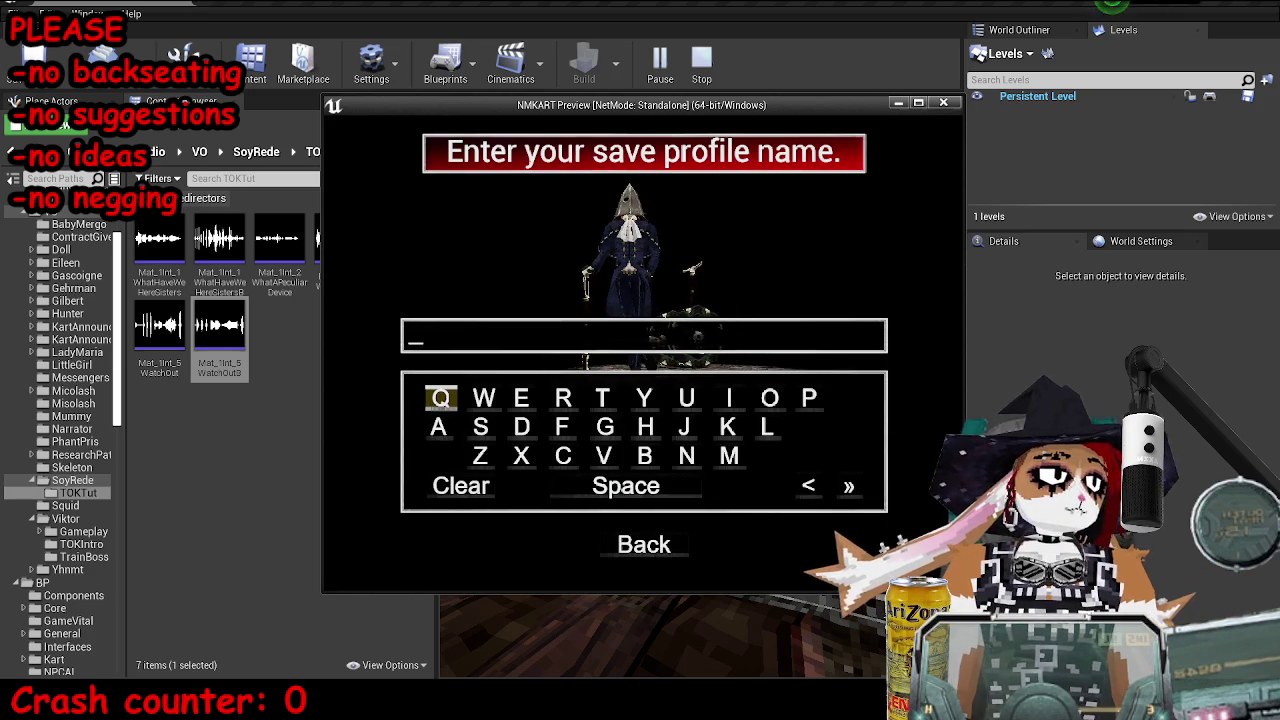
Spell the save profile name on the on-screen keyboard
key("Right")
key("Right")
key("Right")
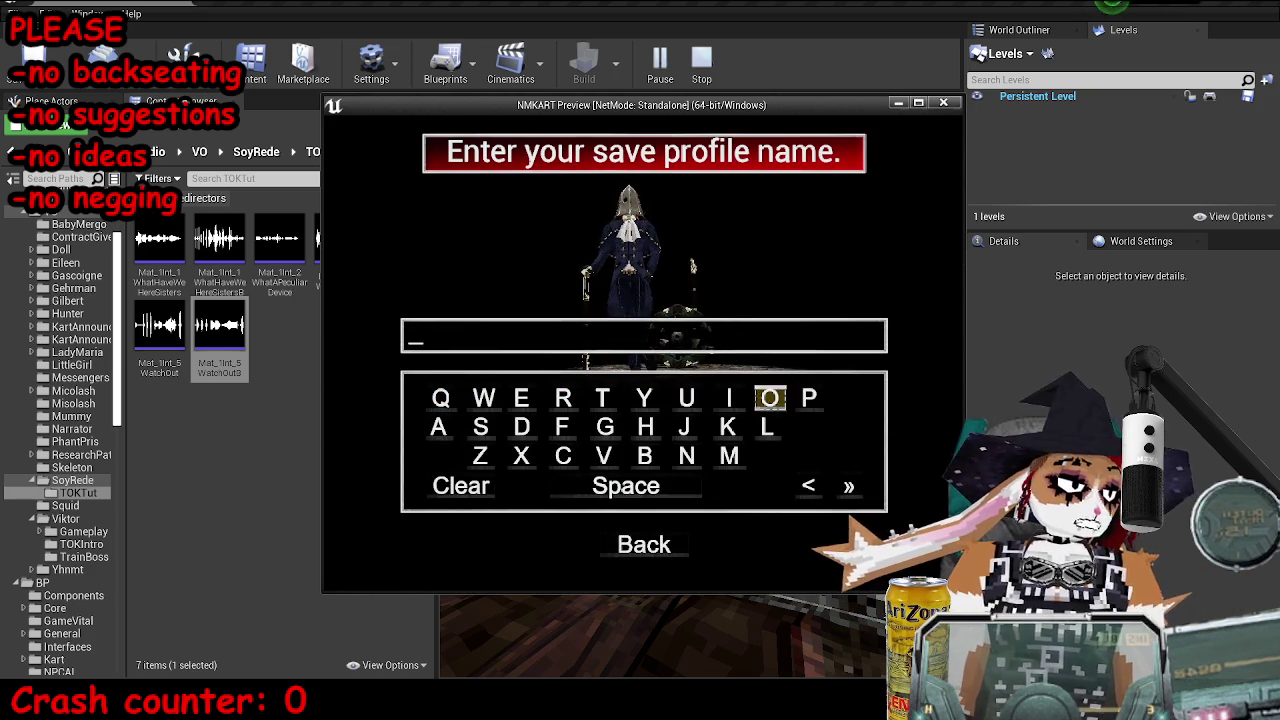
key("Down")
key("Return")
key("Left")
type("il")
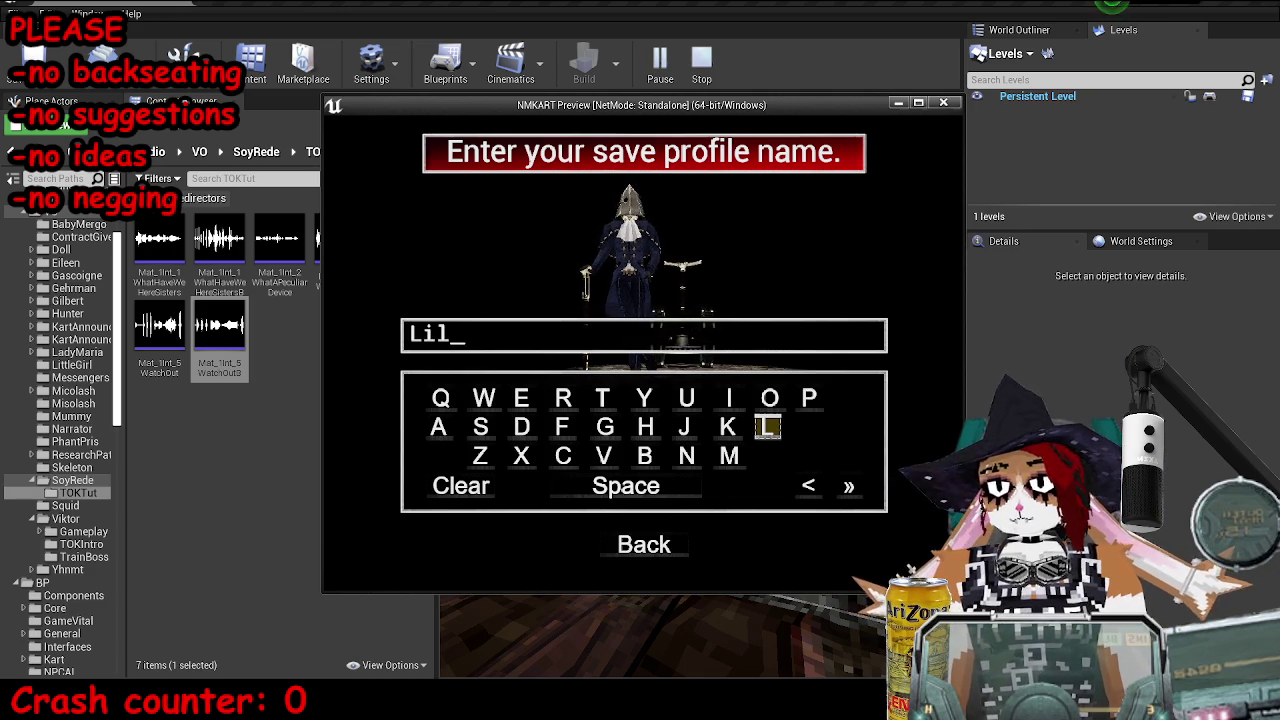
Accept the name, confirm the new campaign, watch the intro, then stop the preview
key("Down")
key("Down")
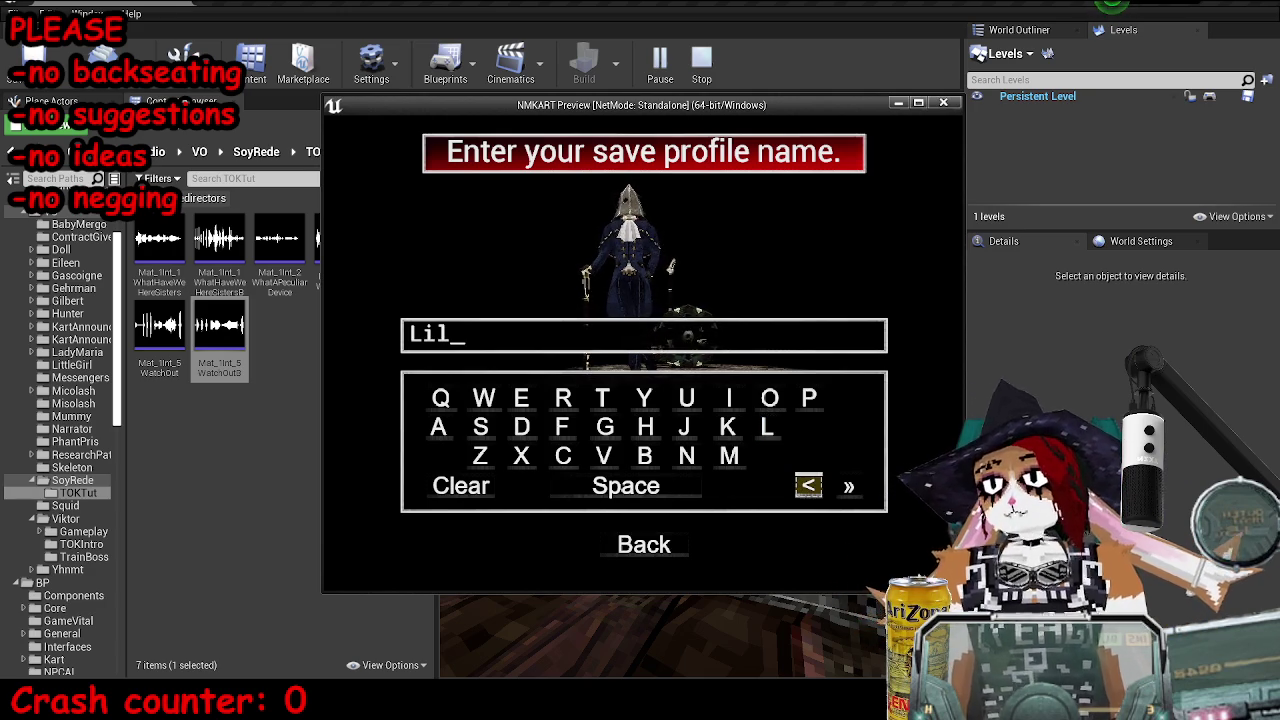
key("Right")
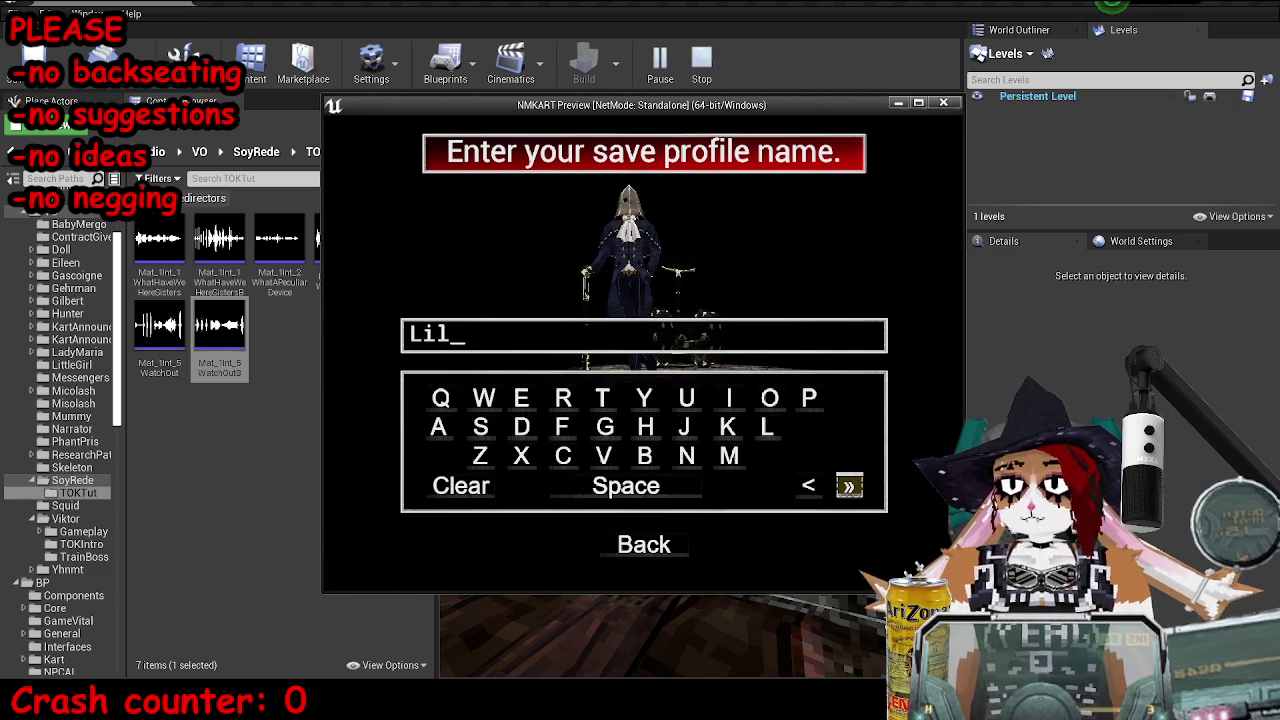
key("Return")
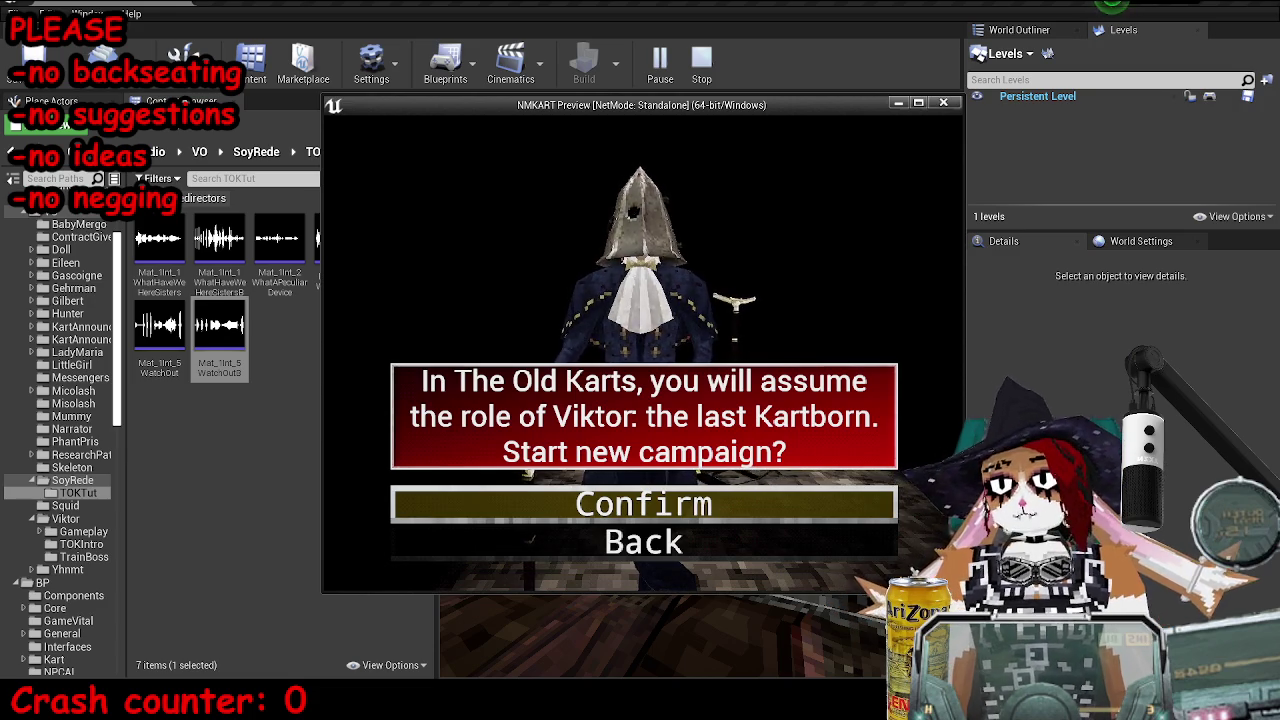
key("Return")
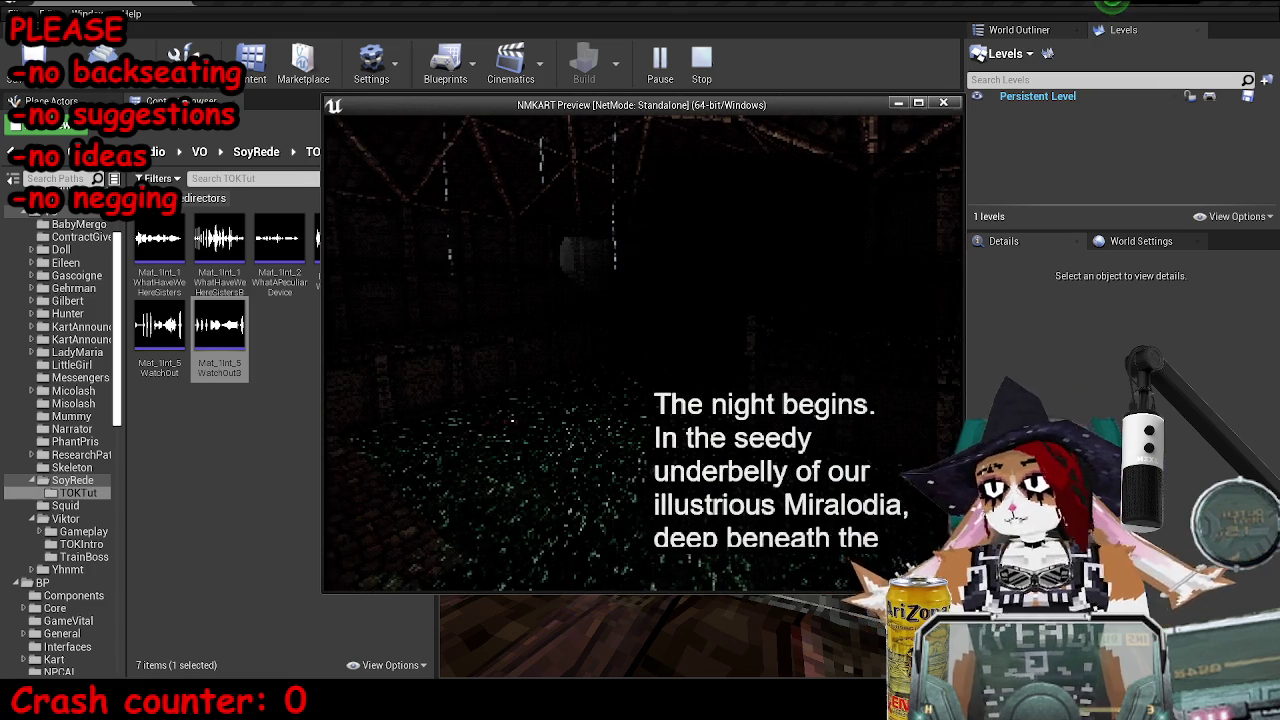
key("Escape")
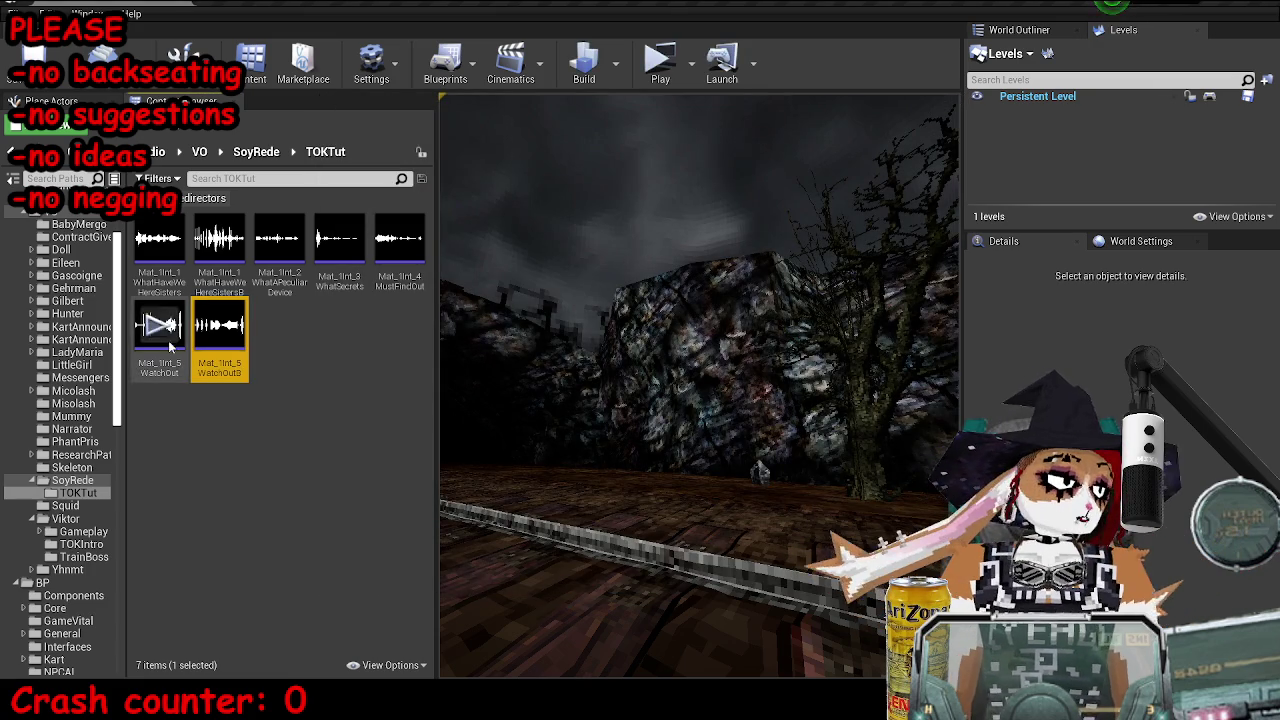
Locate the persistent level in the Content Browser and return to the root Content folder
right_click(1053, 97)
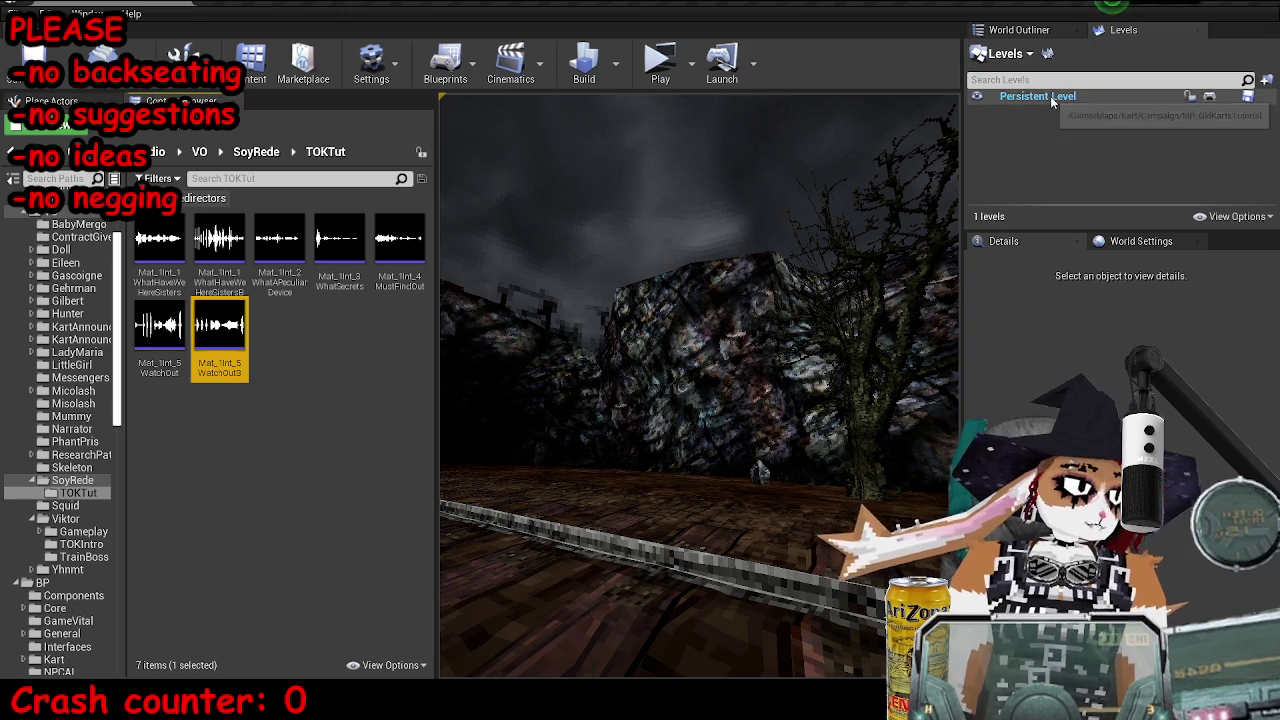
left_click(1119, 188)
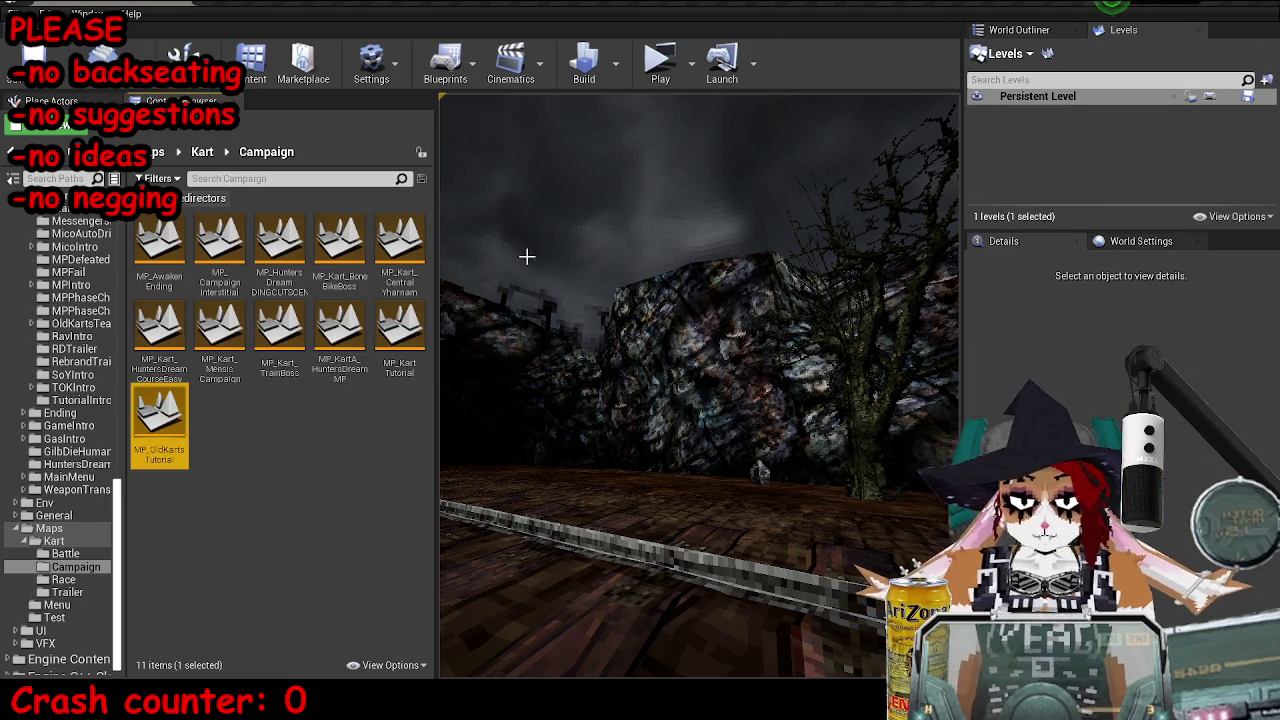
scroll(64, 318, "up", 5)
scroll(65, 319, "up", 10)
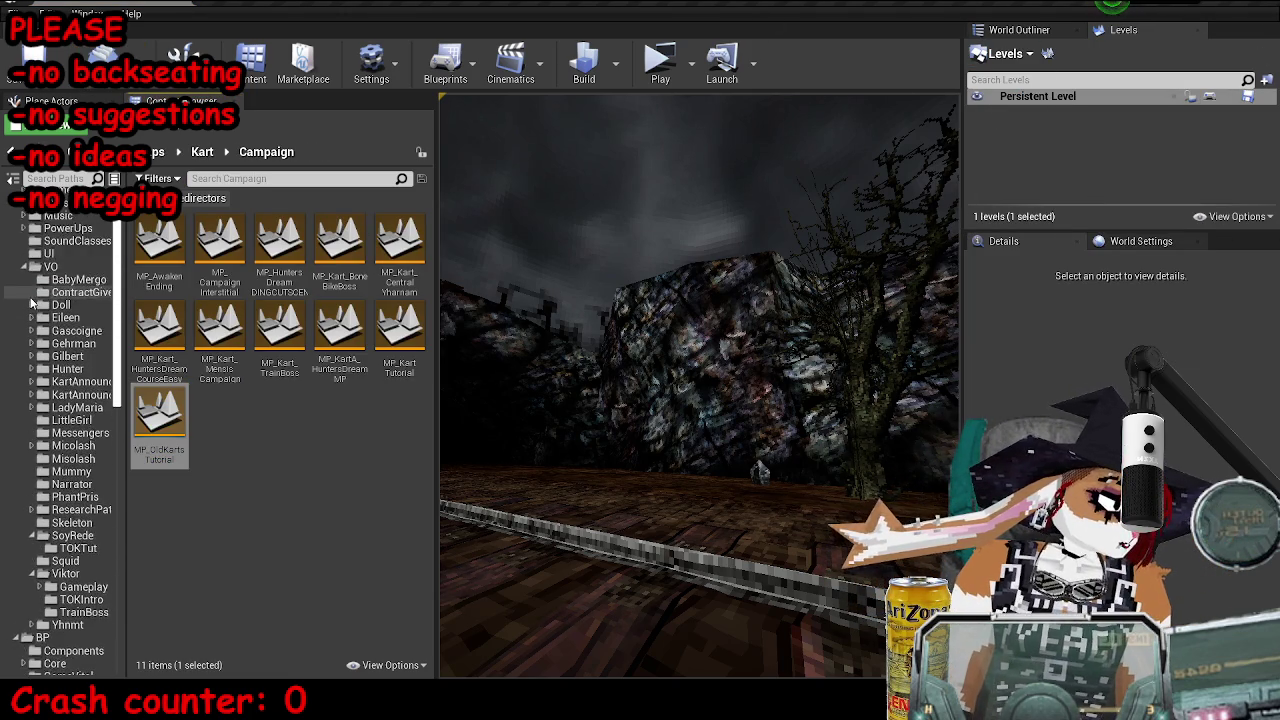
double_click(40, 198)
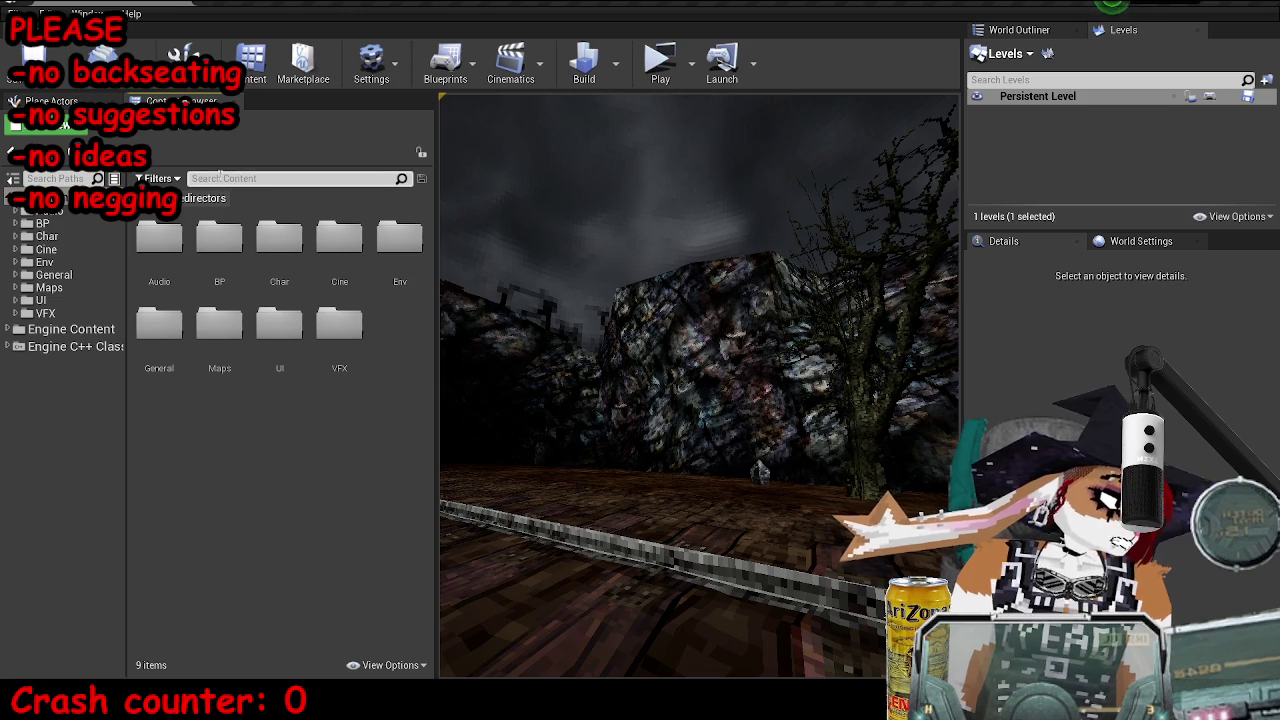
Search 'main menu kart', then open MP_MainMenuKart and the W_MainMenuKart widget blueprint
type("kart menu kart")
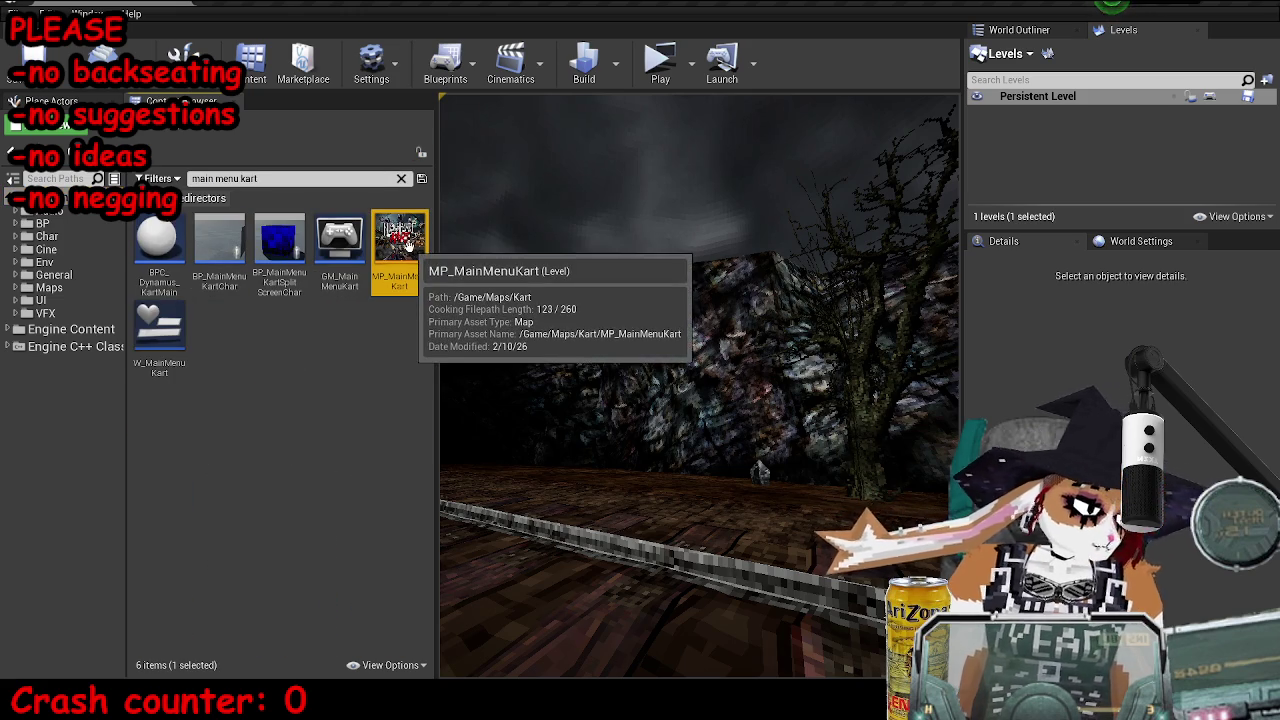
double_click(408, 243)
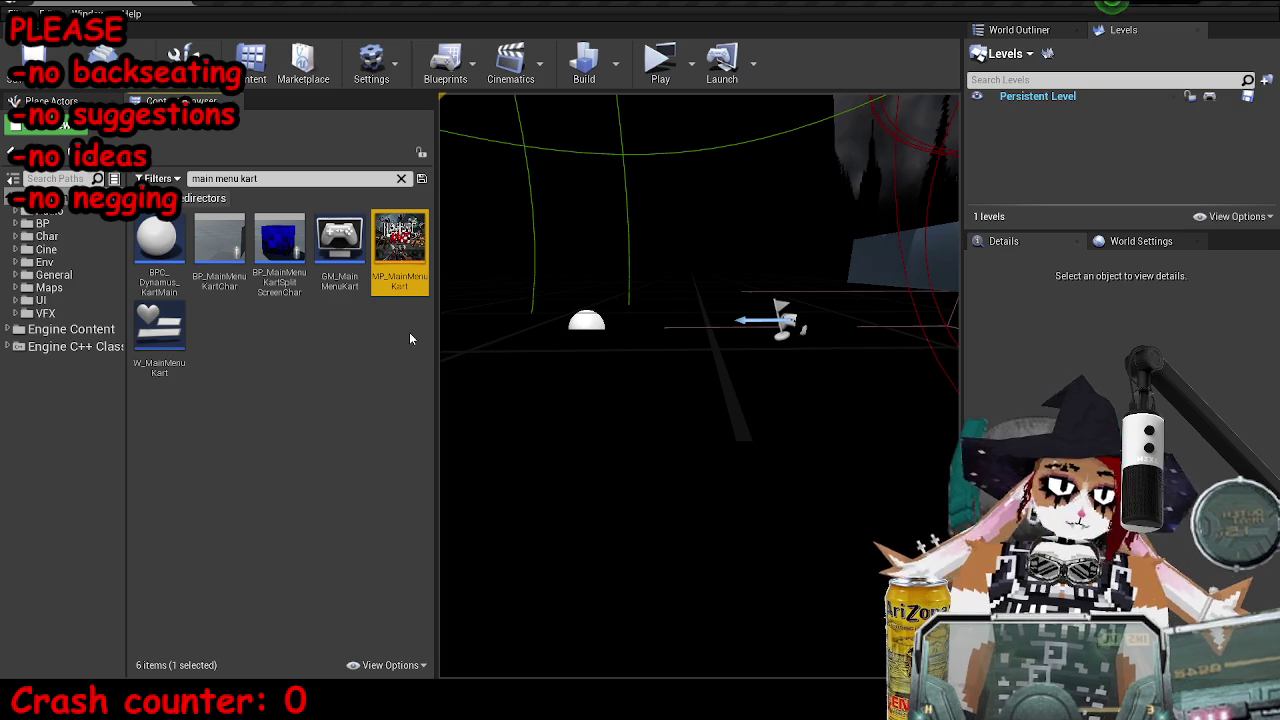
double_click(159, 330)
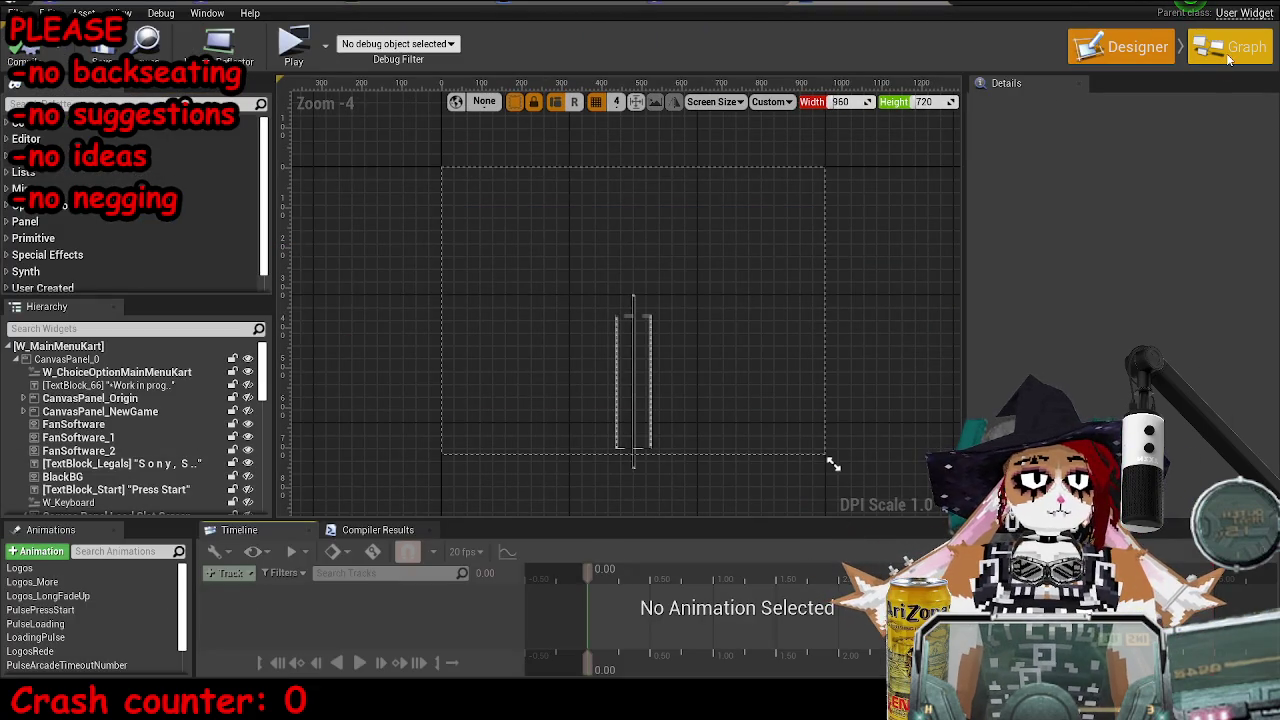
In the event graph, find the 'role of' message and select the Open Level node
left_click(1230, 46)
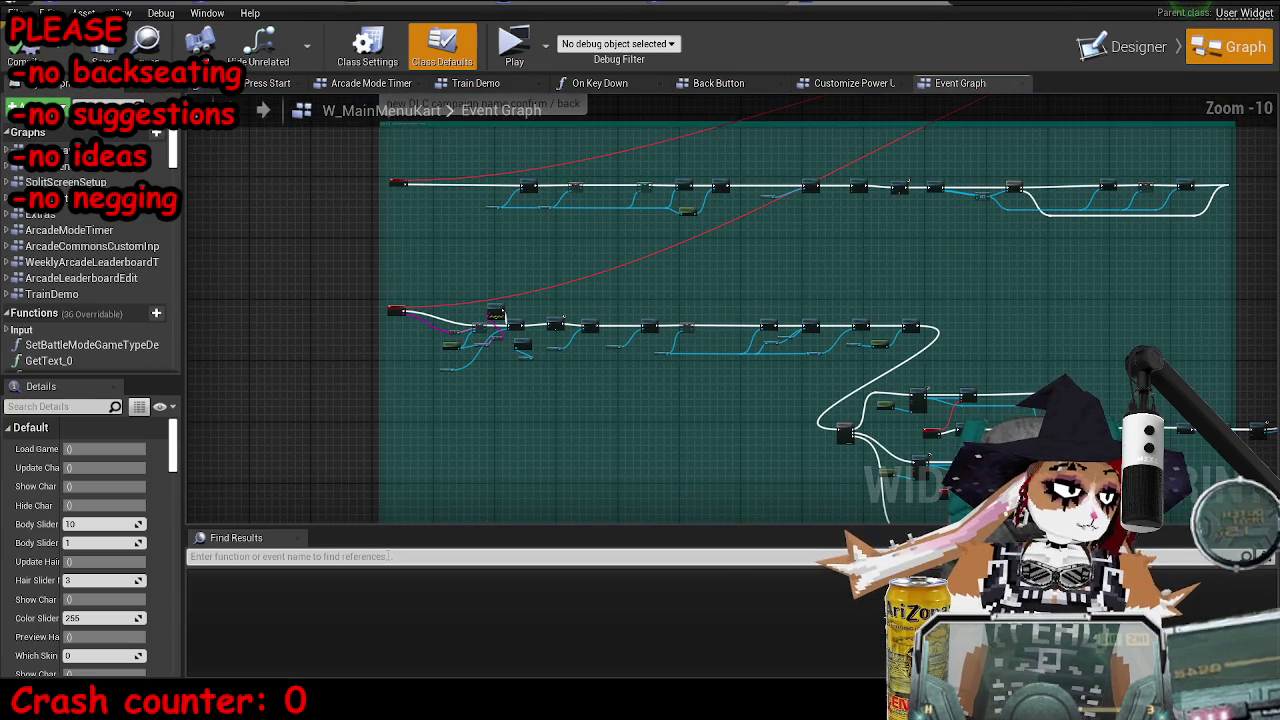
type("role of")
key("Return")
left_click(260, 602)
scroll(240, 180, "down", 6)
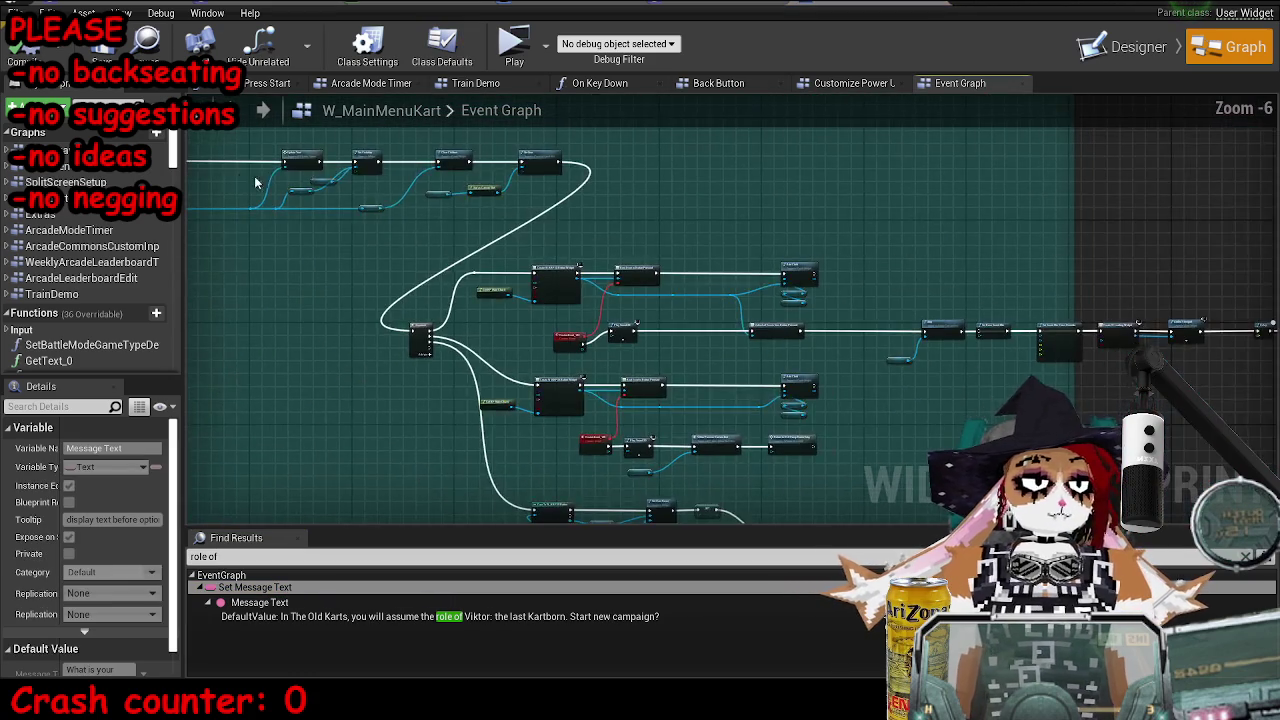
scroll(882, 229, "up", 6)
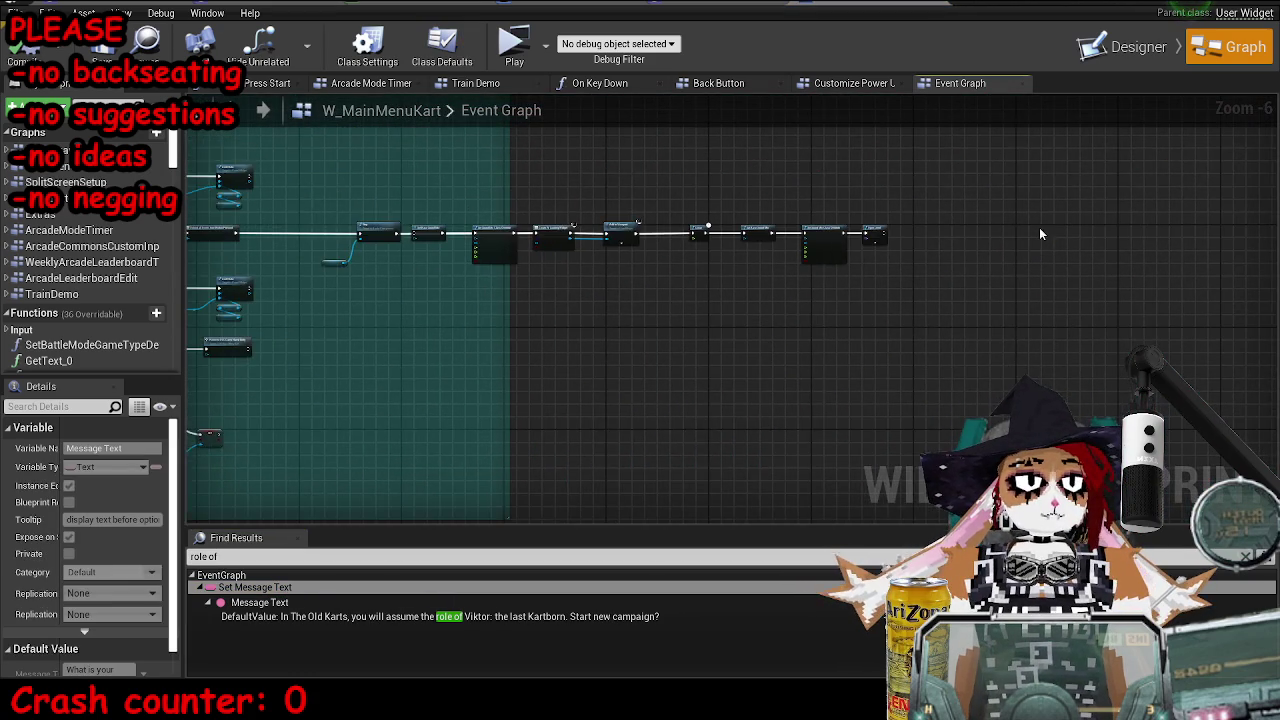
left_click(868, 248)
Assign MP_OldKartsTutorial from Maps/Kart/Campaign as Level Name, then compile and save
double_click(960, 44)
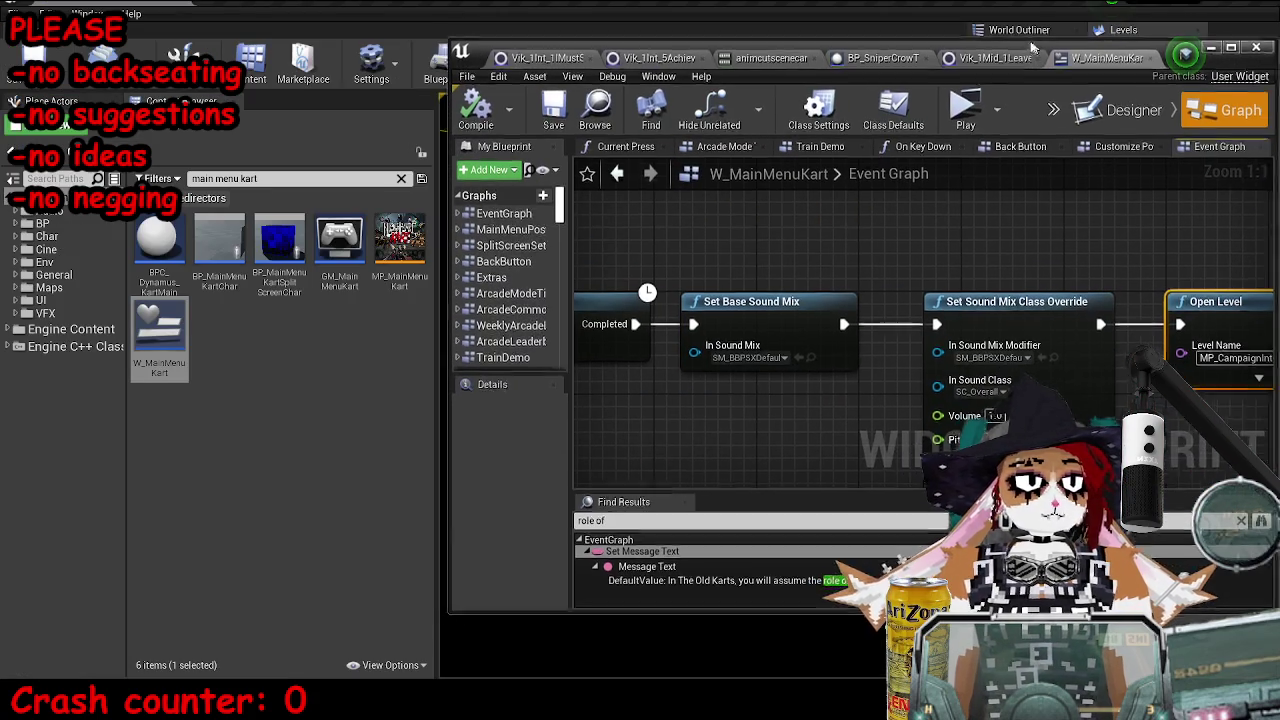
left_click(401, 178)
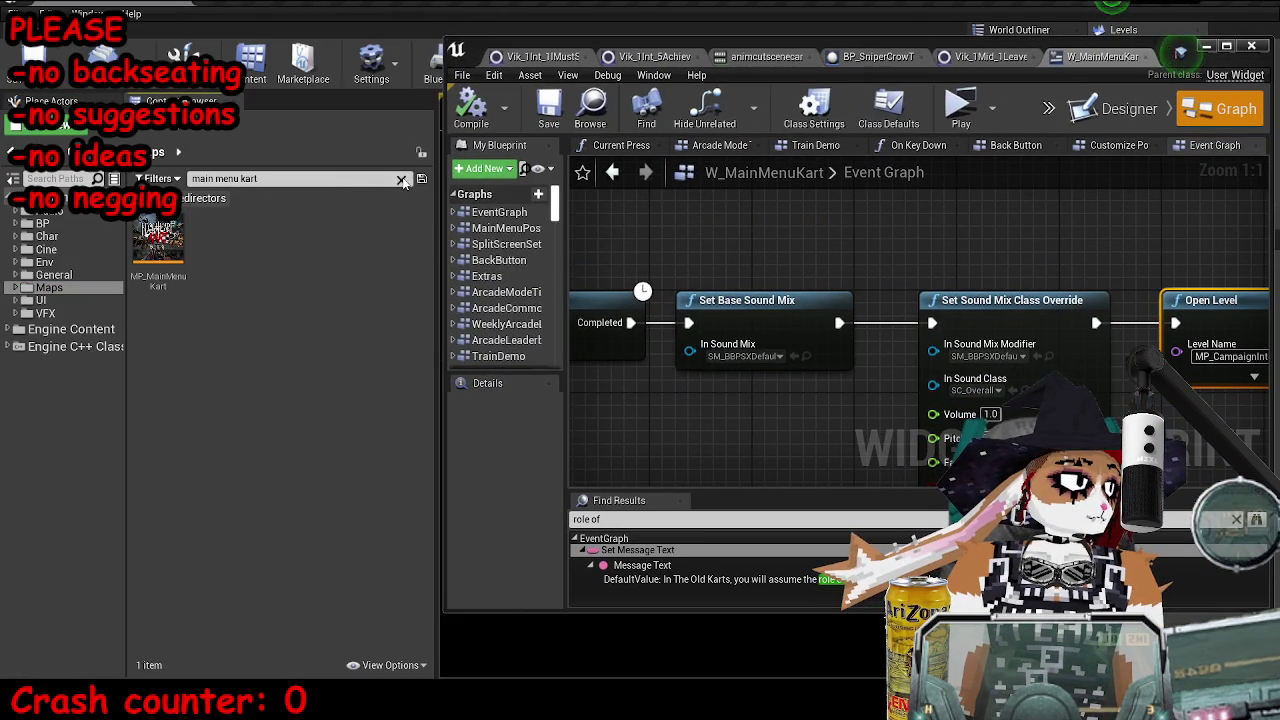
double_click(159, 238)
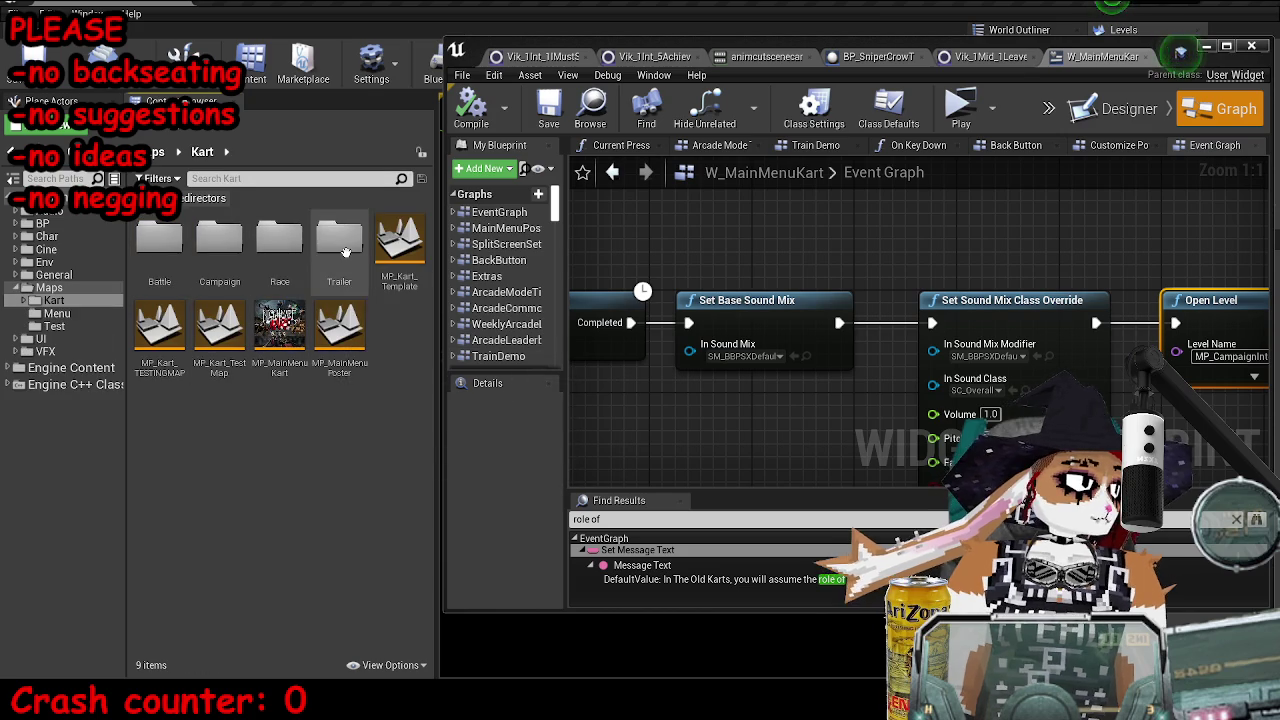
double_click(159, 245)
key("alt+Left")
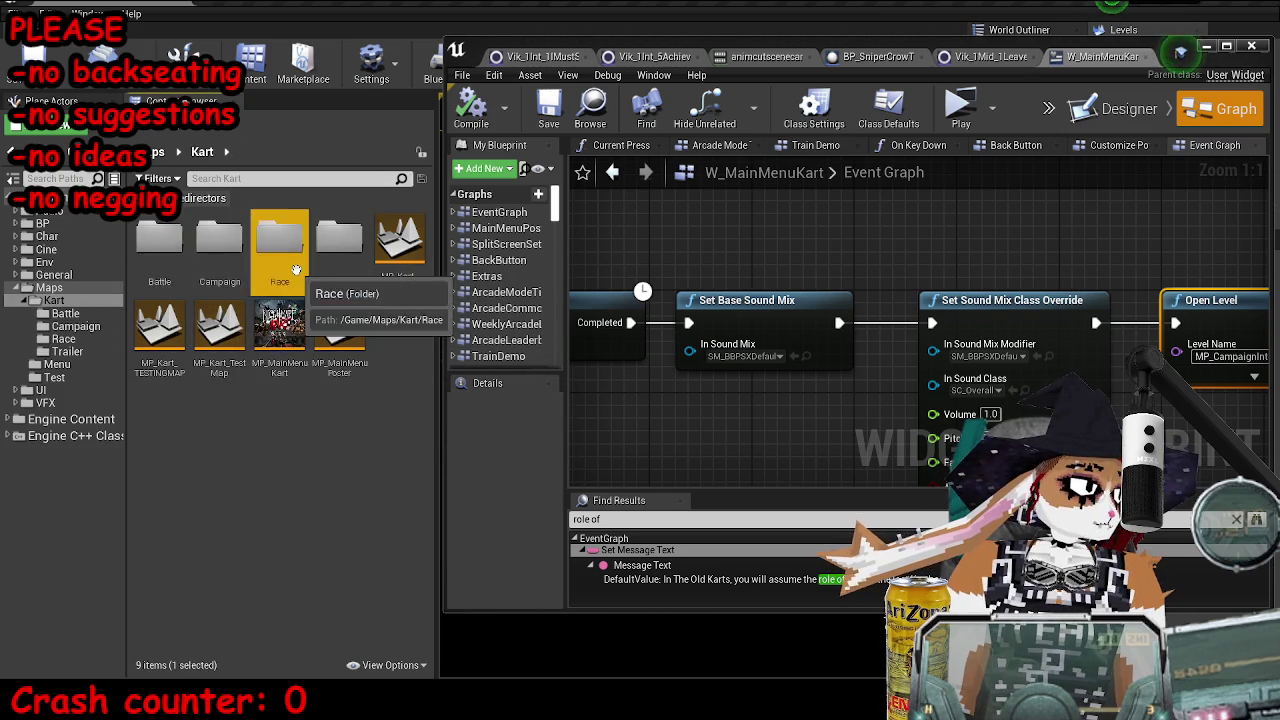
double_click(279, 245)
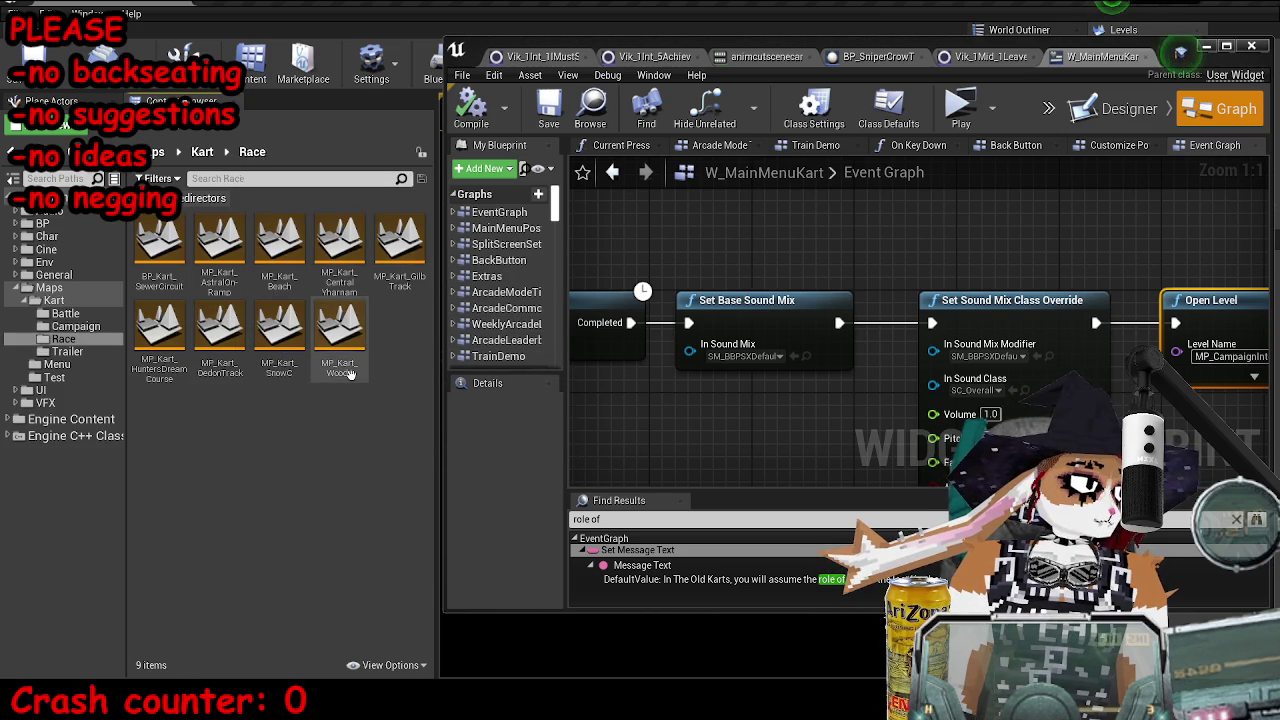
left_click(58, 314)
left_click(62, 326)
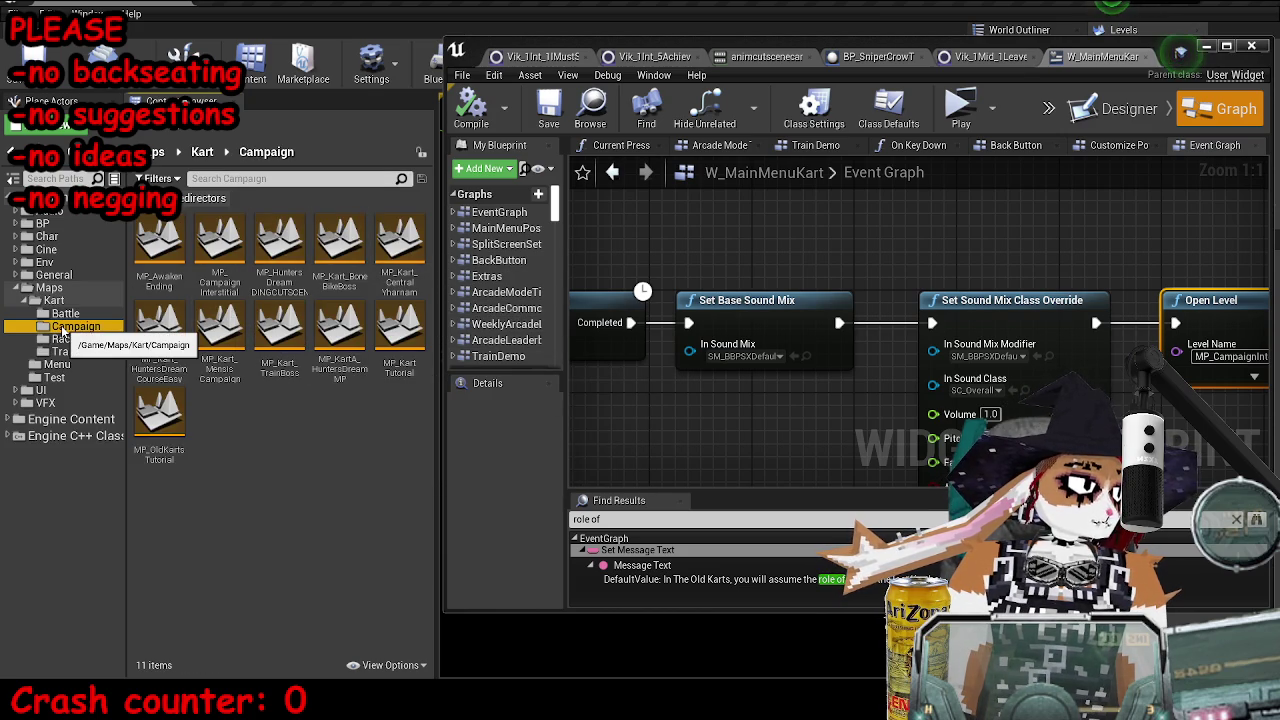
left_click(155, 420)
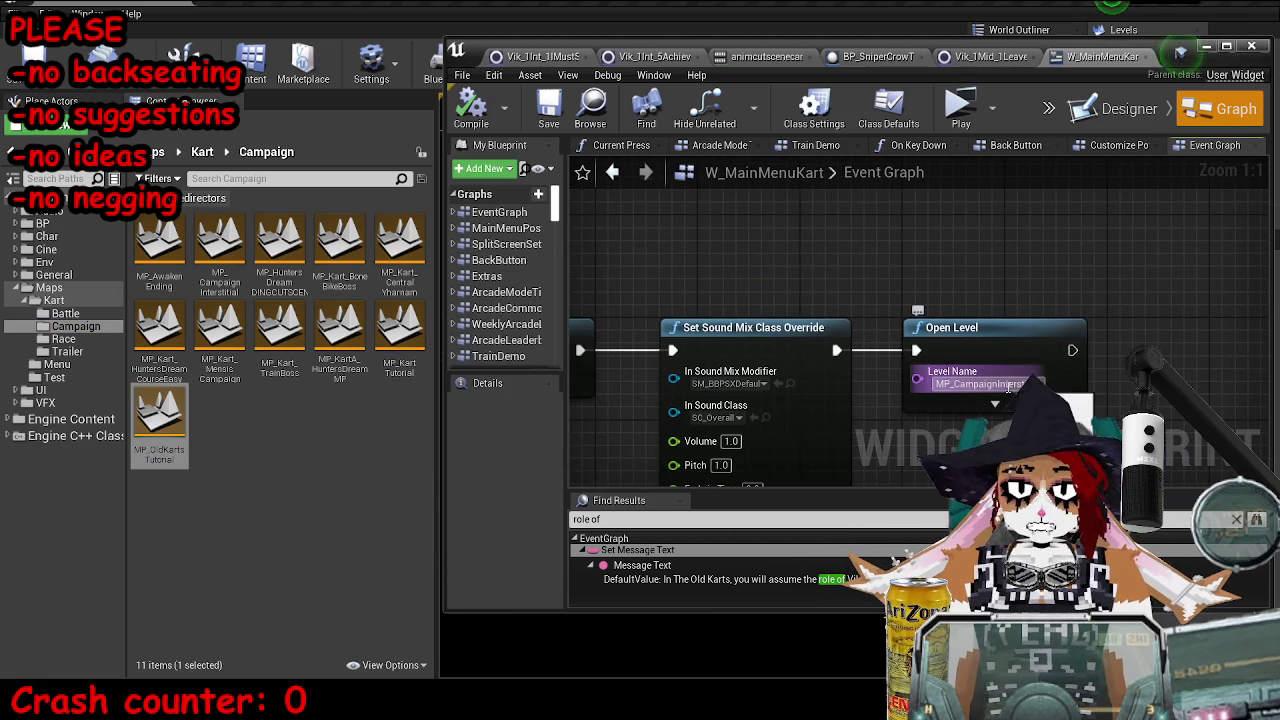
left_click(544, 112)
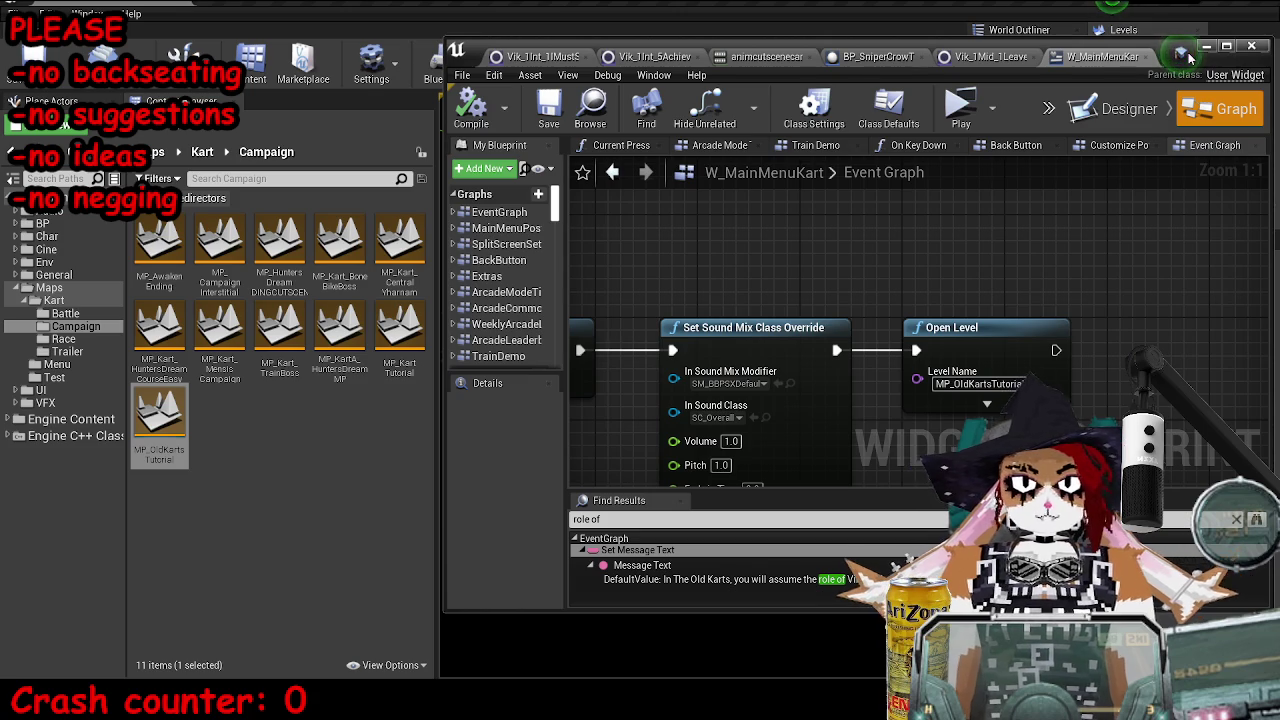
Launch a standalone playtest and navigate the main menu to Campaign > The Old Karts (DLC)
left_click(1205, 47)
left_click(657, 63)
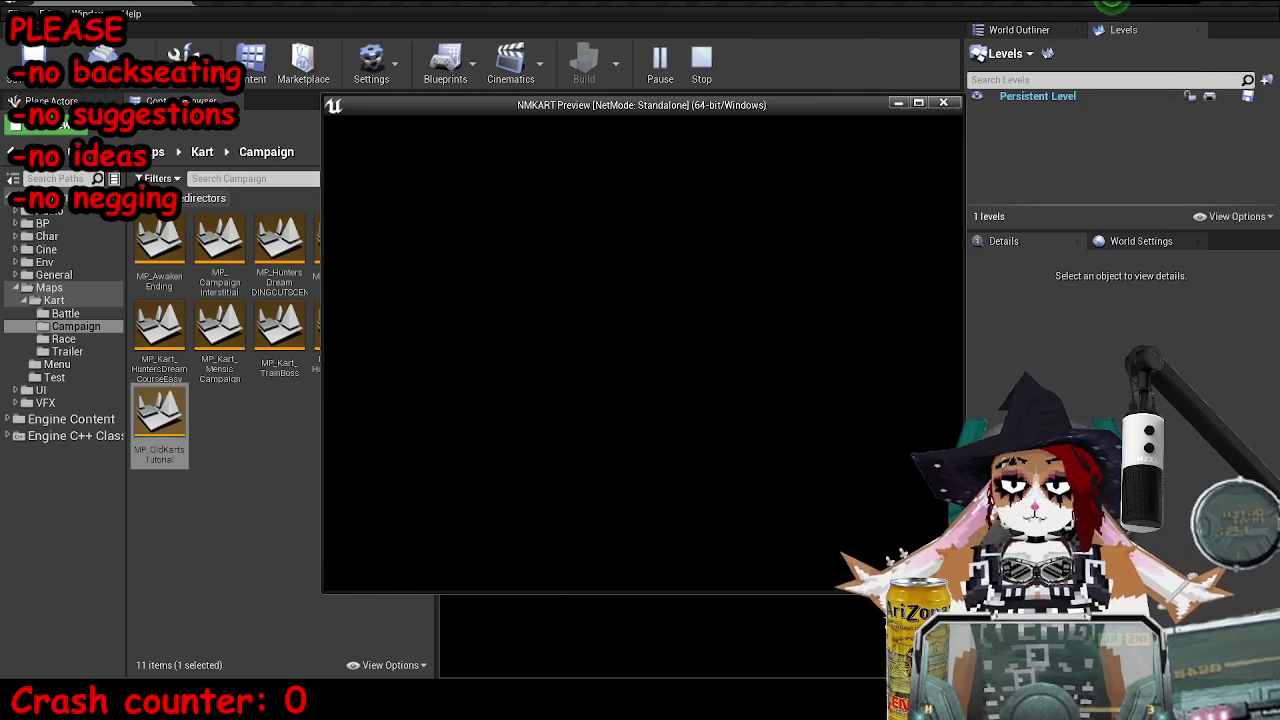
key("Return")
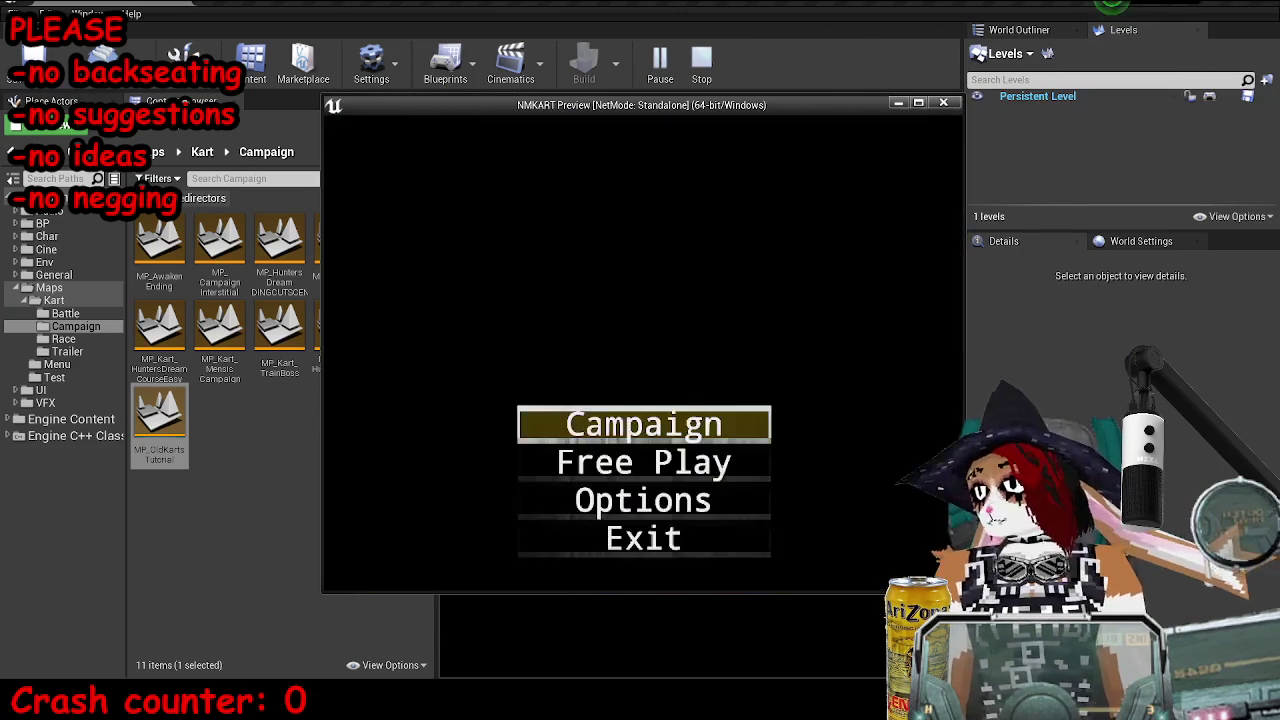
key("Down")
key("Down")
key("Return")
key("Return")
key("Escape")
key("Escape")
key("Up")
key("Up")
key("Return")
key("Down")
key("Return")
key("Down")
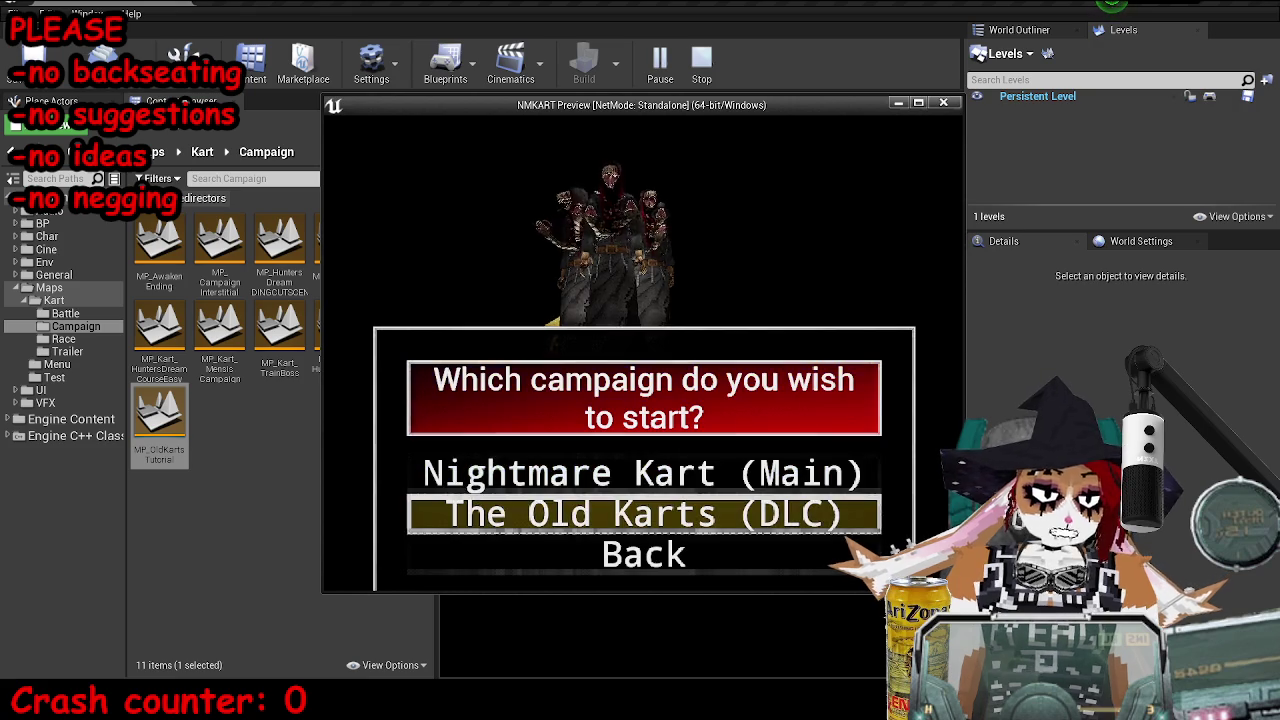
key("Return")
Enter a profile name and confirm starting The Old Karts campaign
key("Up")
key("Right")
key("Right")
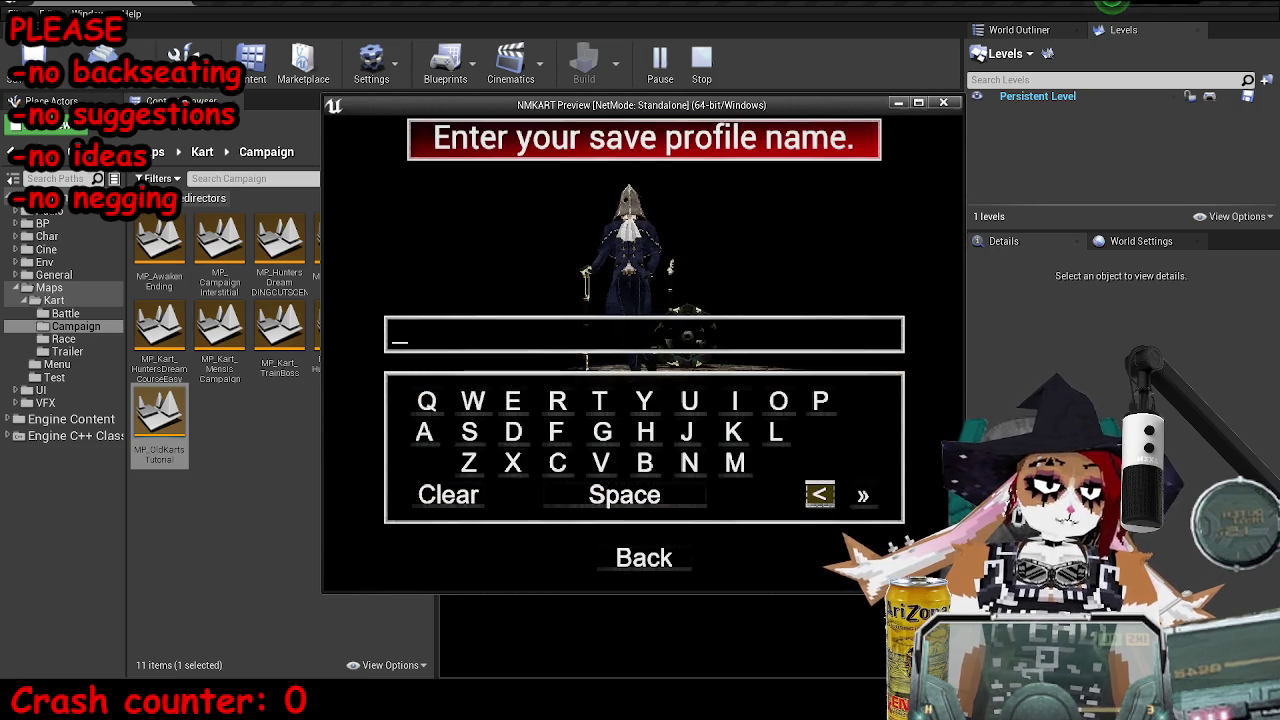
key("Left")
key("Right")
key("Return")
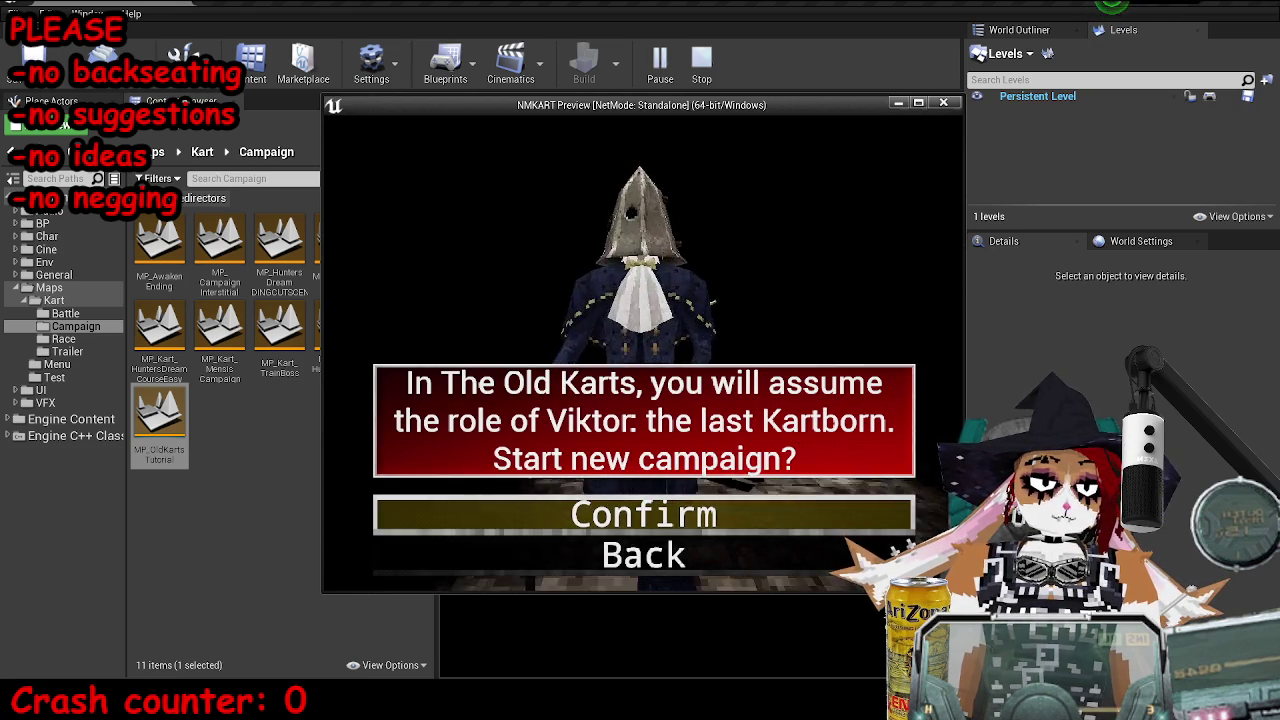
key("Escape")
type("q")
key("Down")
key("Down")
key("Up")
key("Right")
key("Return")
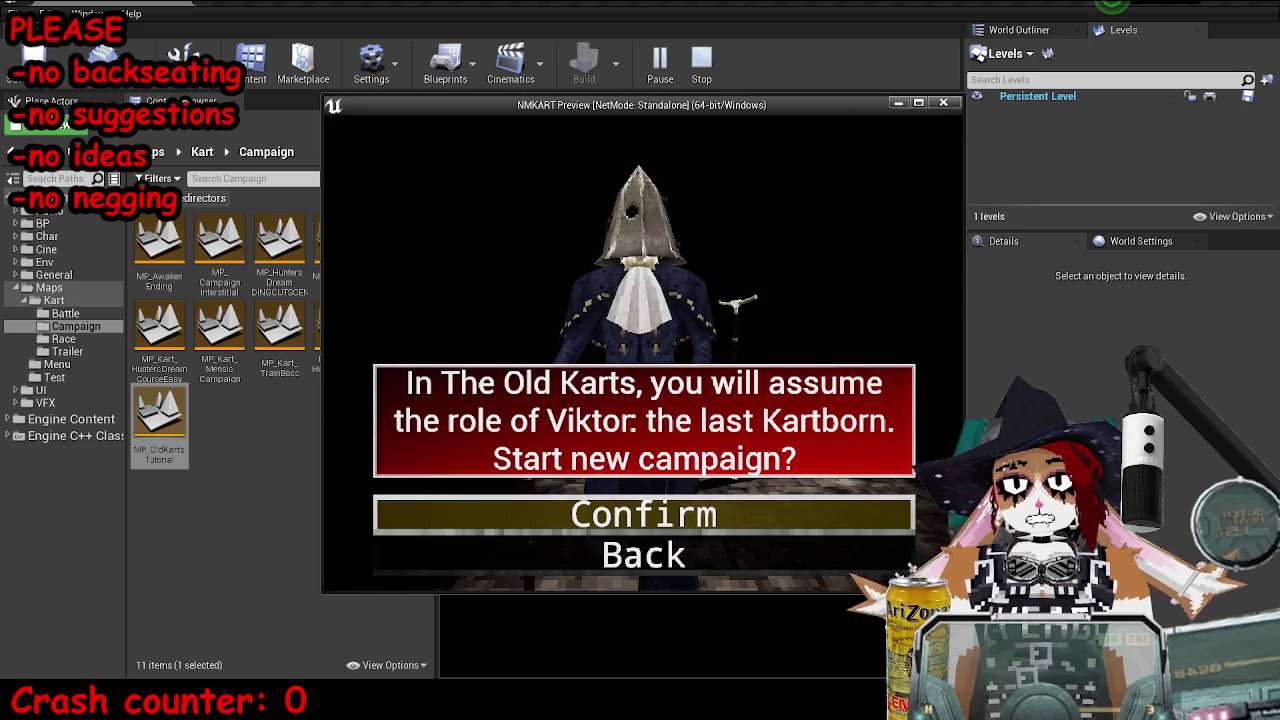
key("Return")
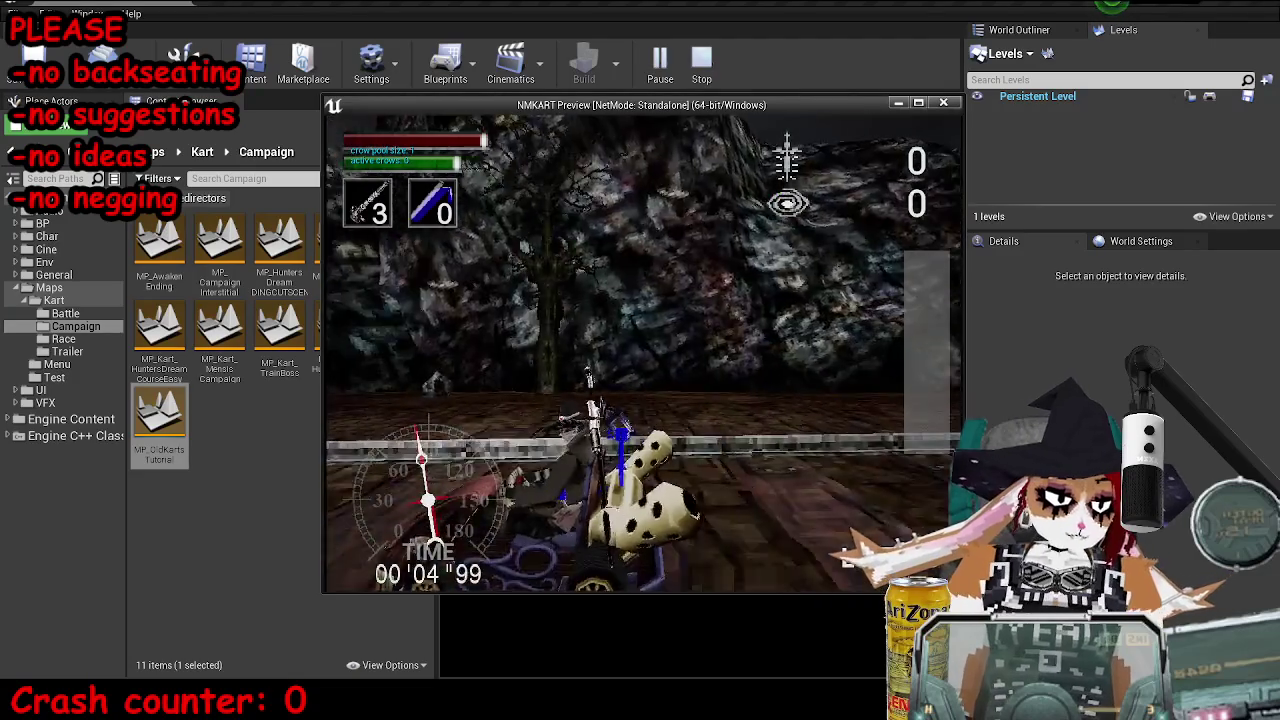
Fire the scoped rifle at a target, then close the preview and return to W_MainMenuKart
right_click(645, 352)
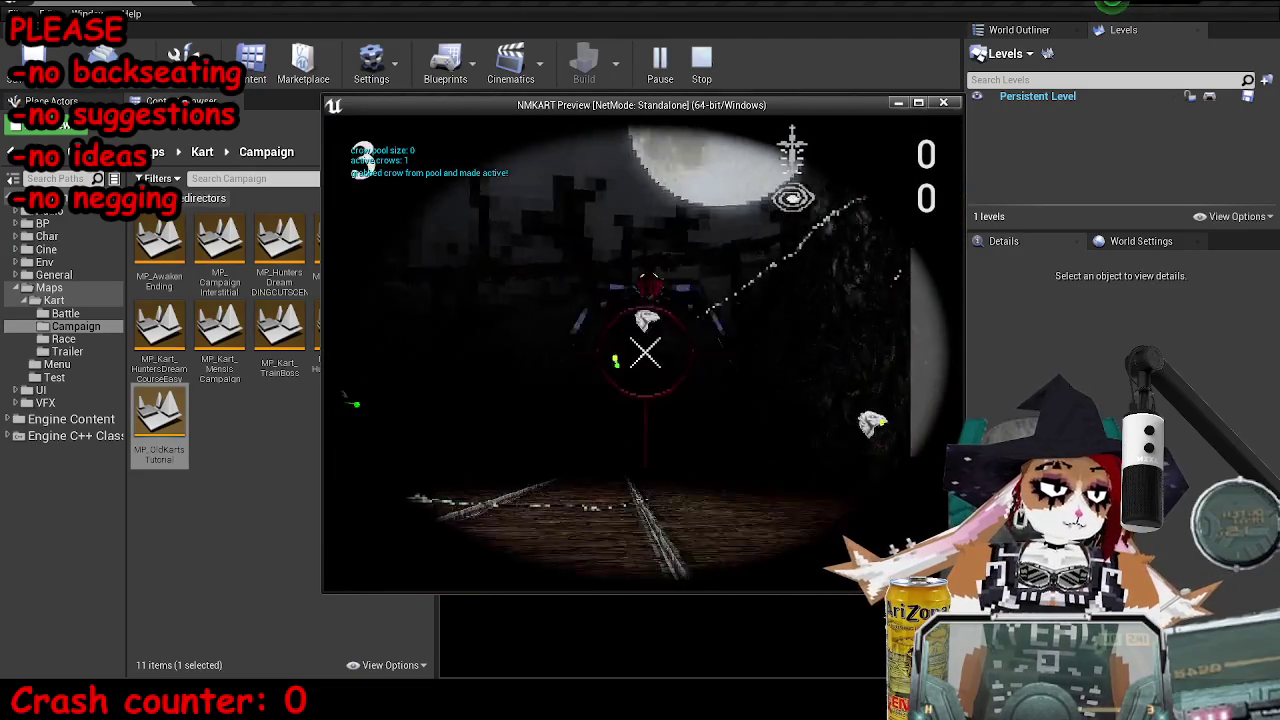
left_click(645, 352)
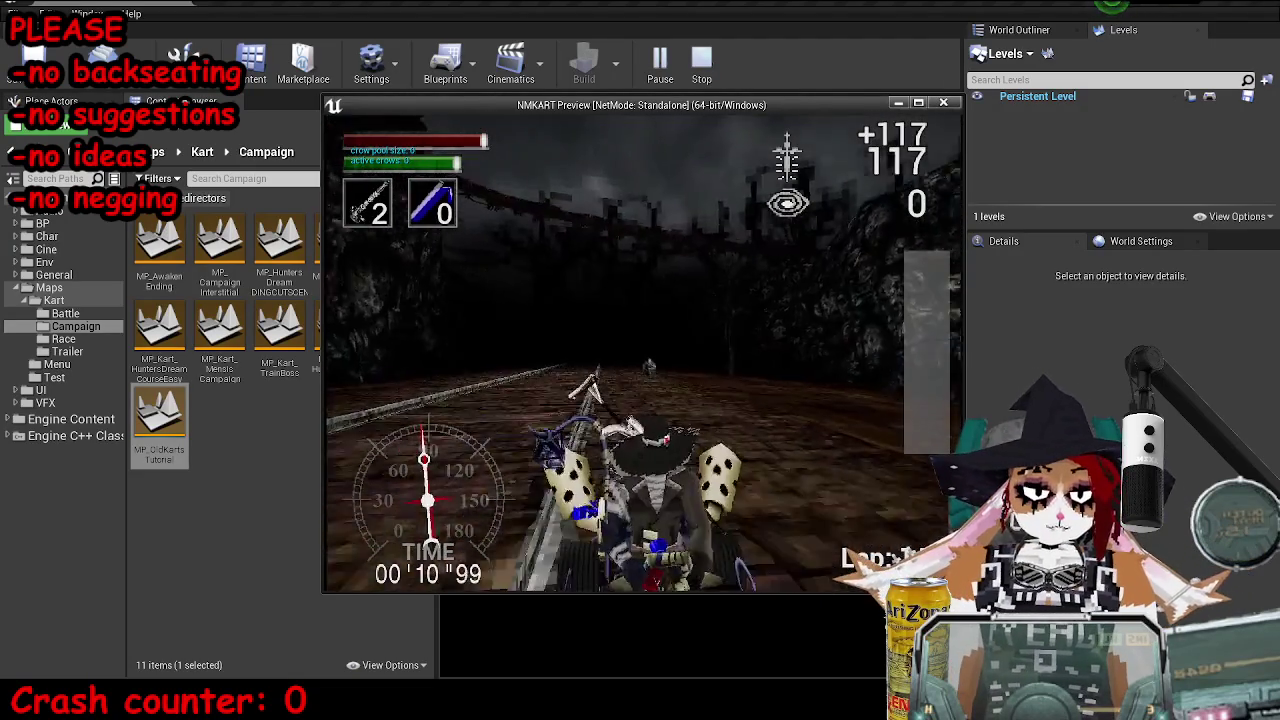
key("Escape")
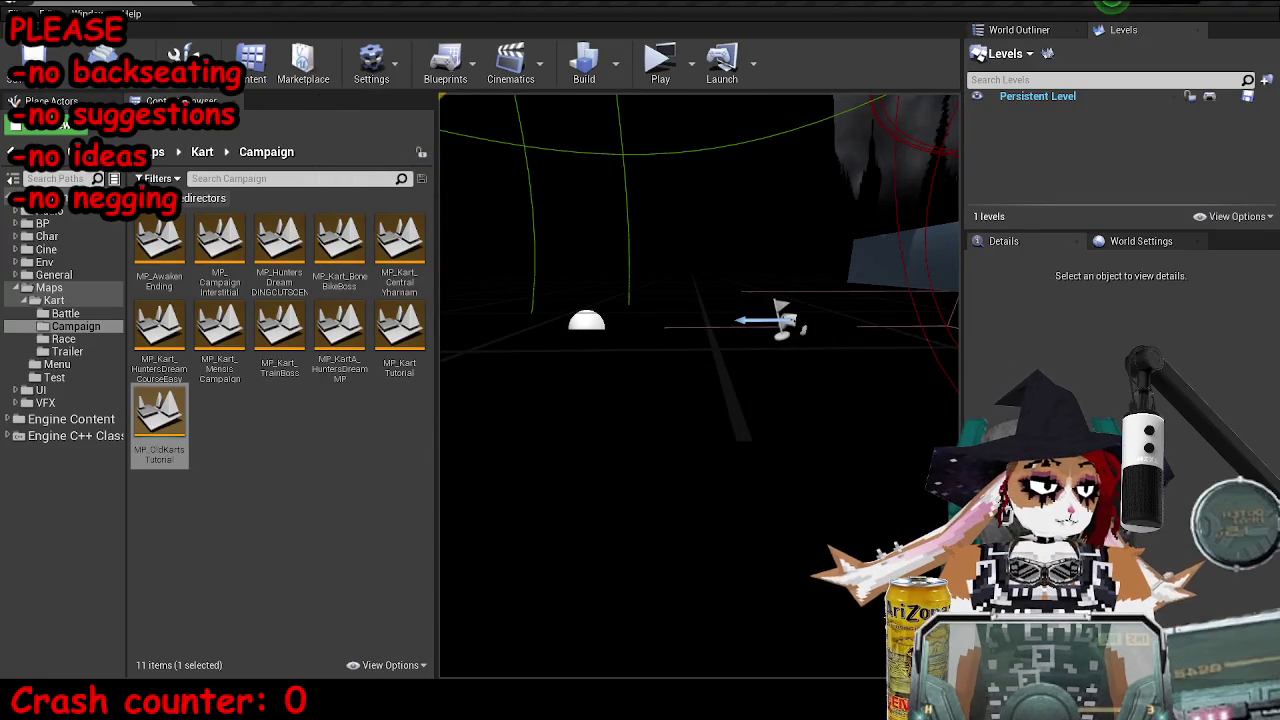
left_click(485, 635)
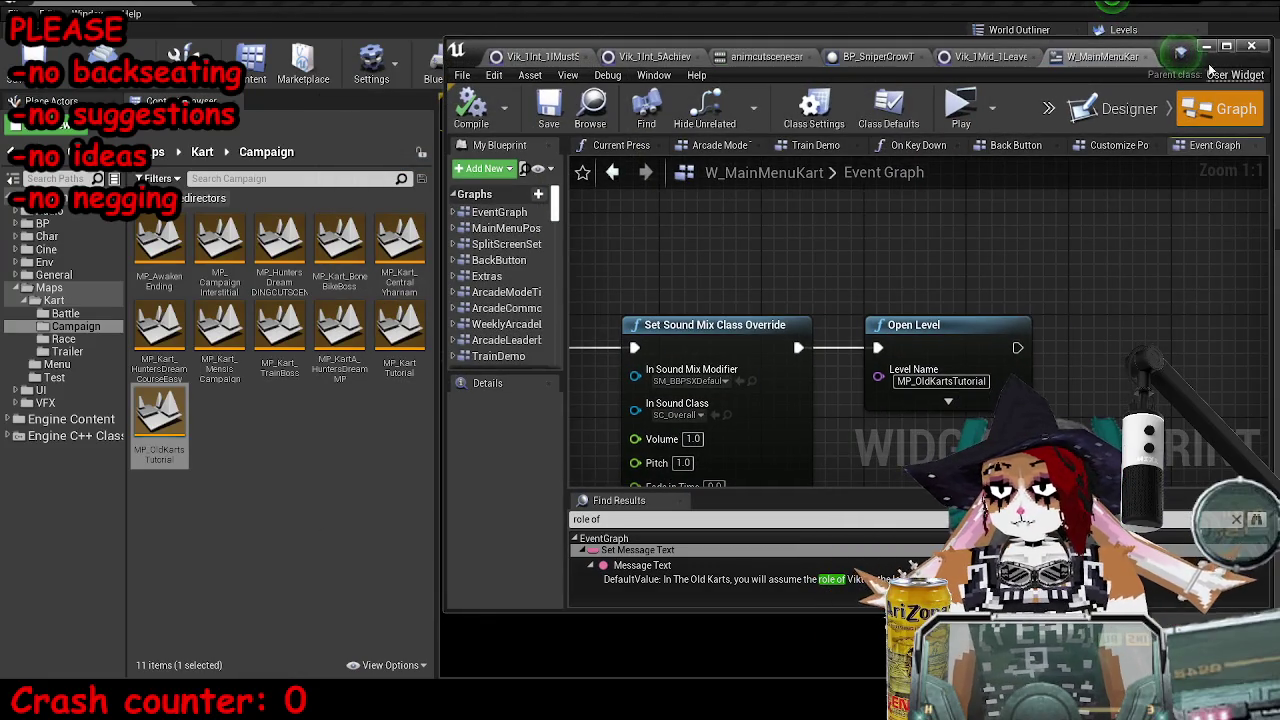
Add a Get GI BBPSX game instance node to the maximized event graph
double_click(1208, 57)
right_click(427, 220)
left_click(480, 300)
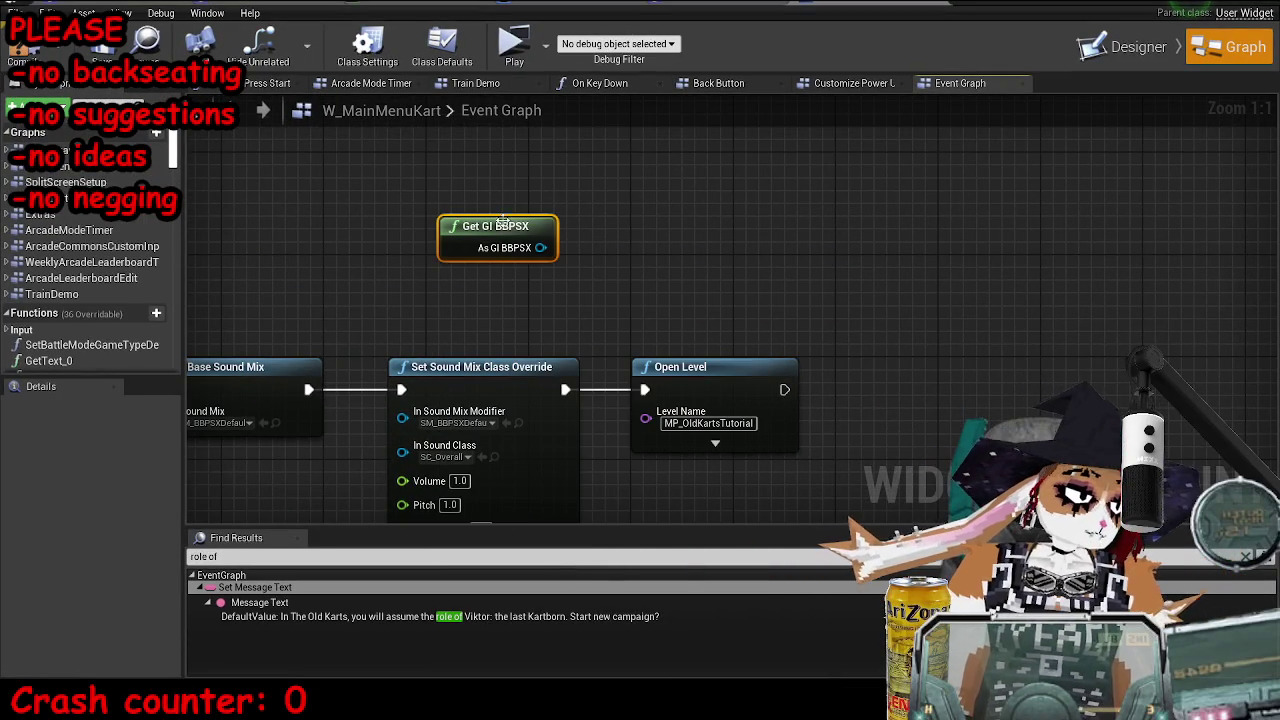
From the game instance, add a Set Player 1 Kart Racer node with the value Viktor
left_click_drag(541, 247, 658, 220)
type("set hunte")
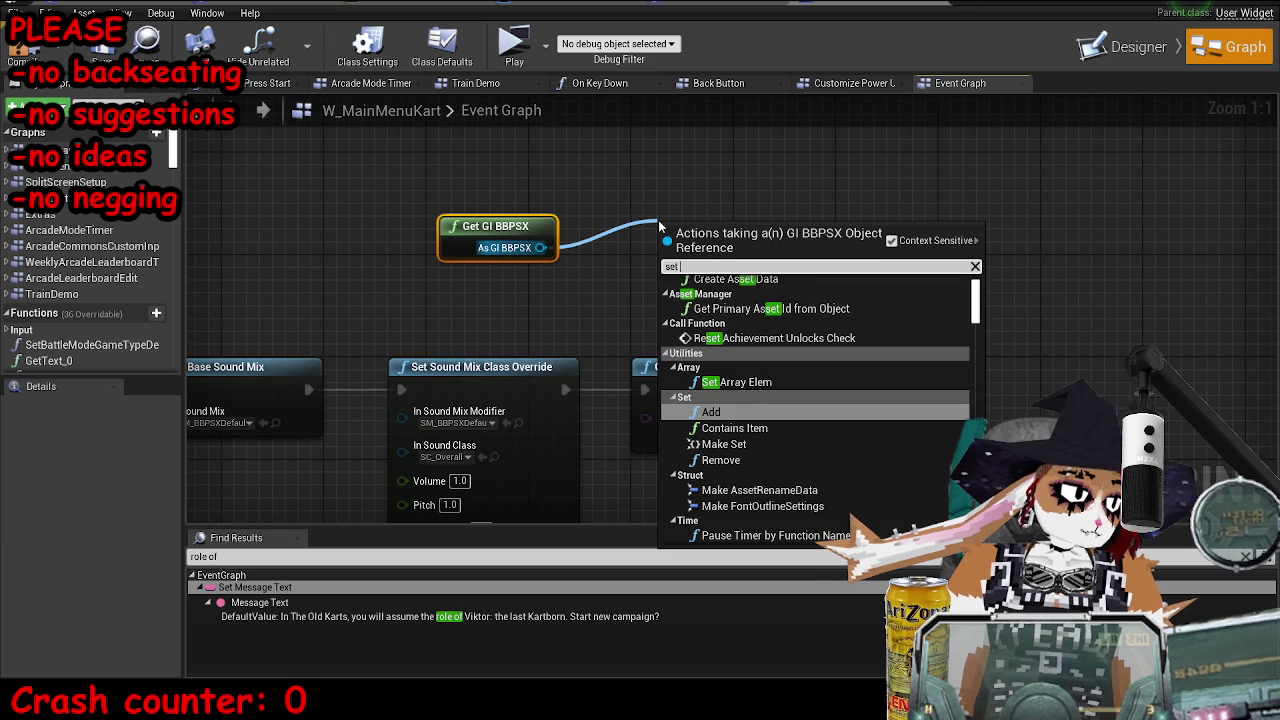
key("BackSpace")
key("BackSpace")
key("BackSpace")
type("which h")
key("BackSpace")
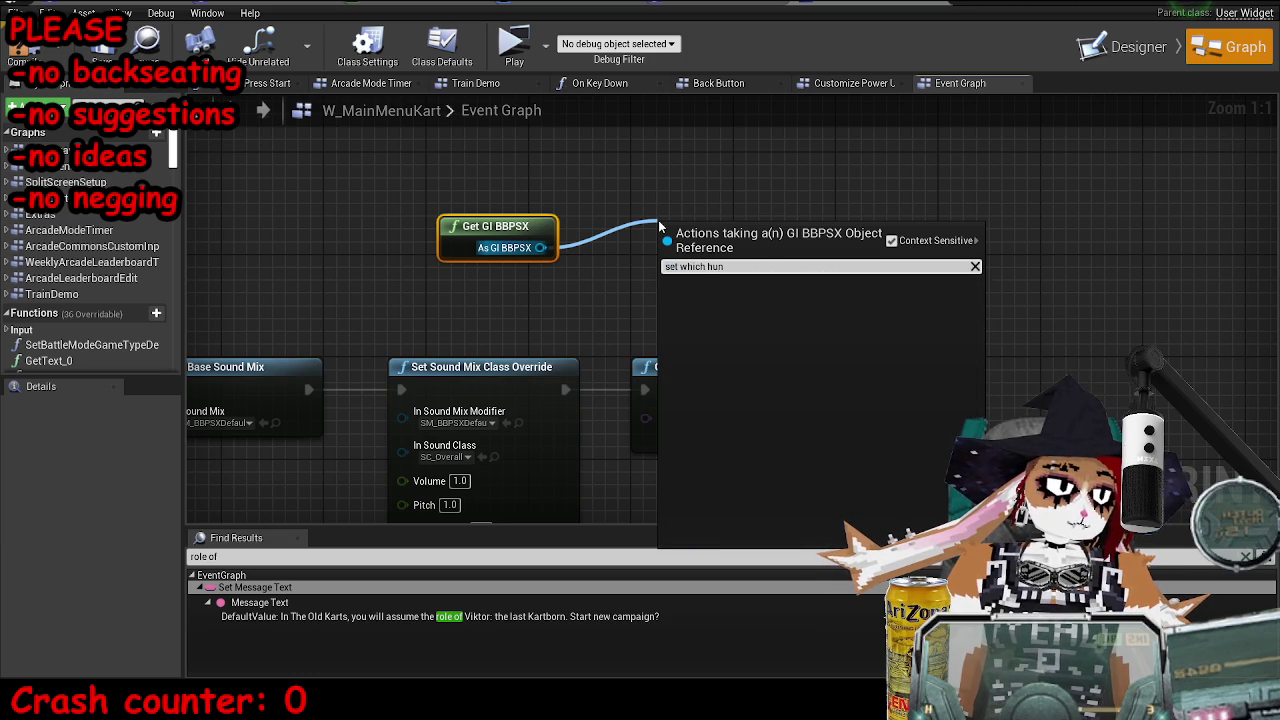
type("c")
key("BackSpace")
key("BackSpace")
key("BackSpace")
type("p1")
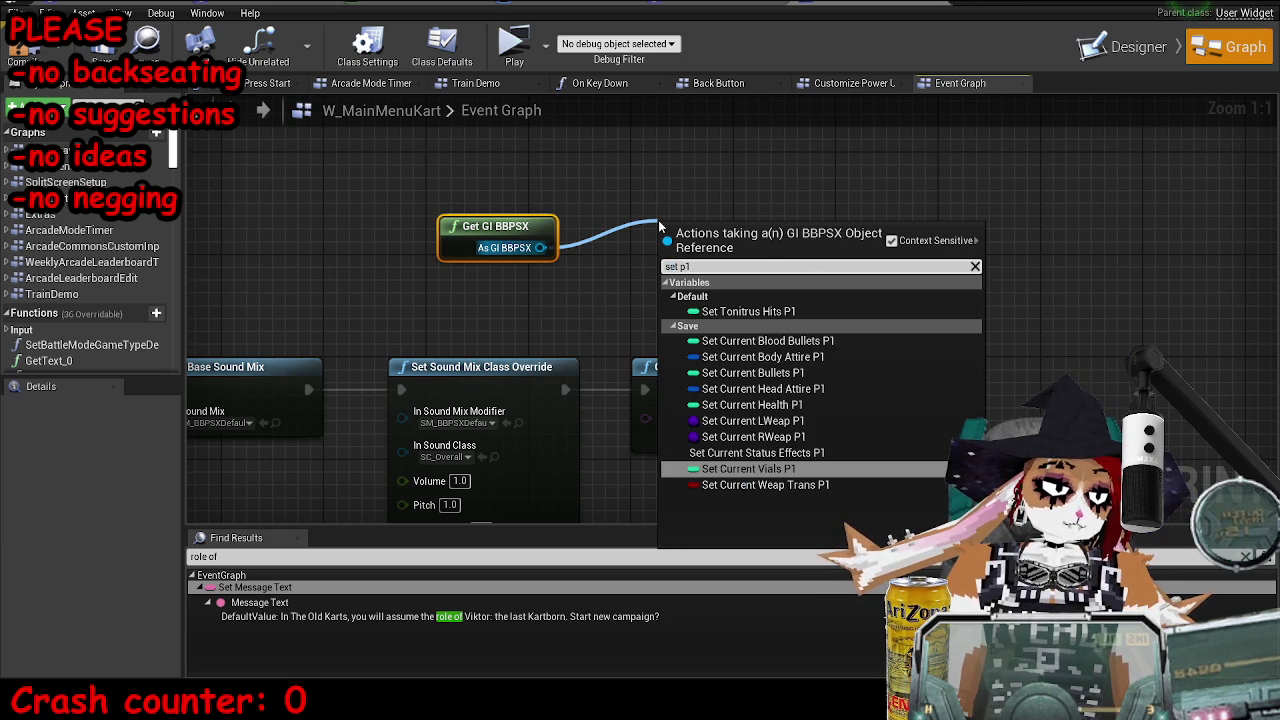
key("BackSpace")
type("layer 1")
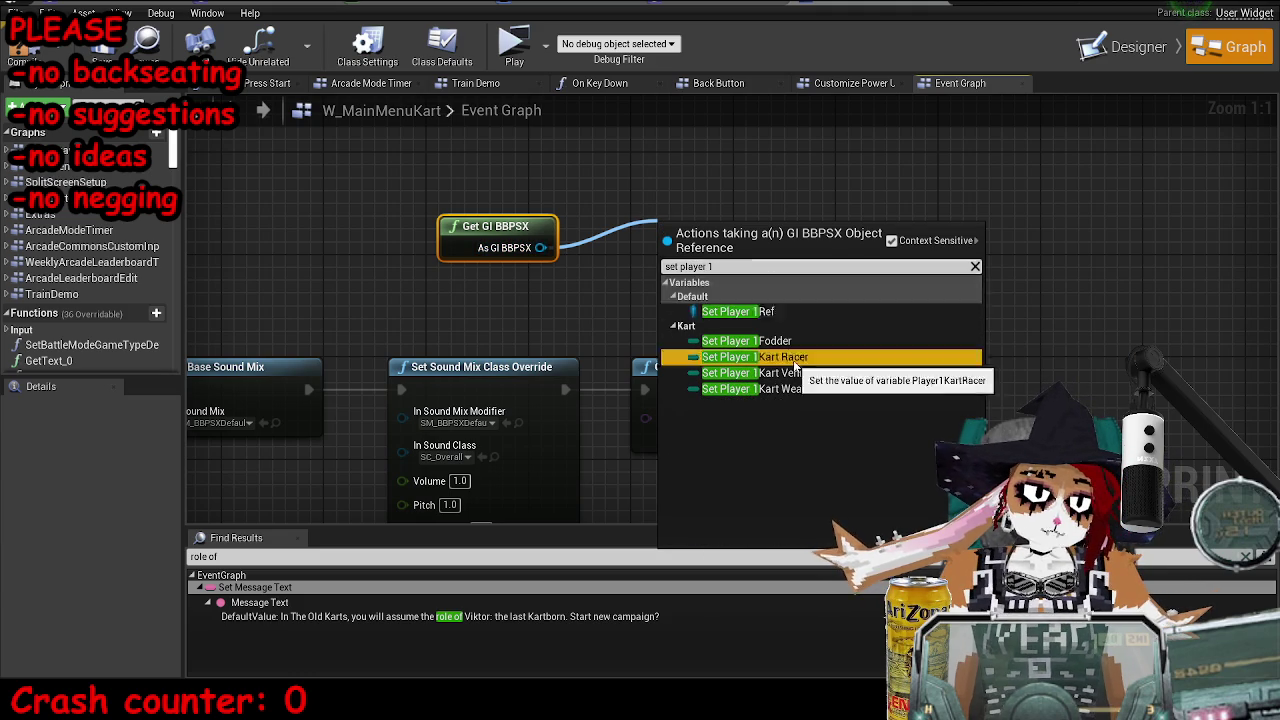
left_click(760, 357)
left_click(720, 277)
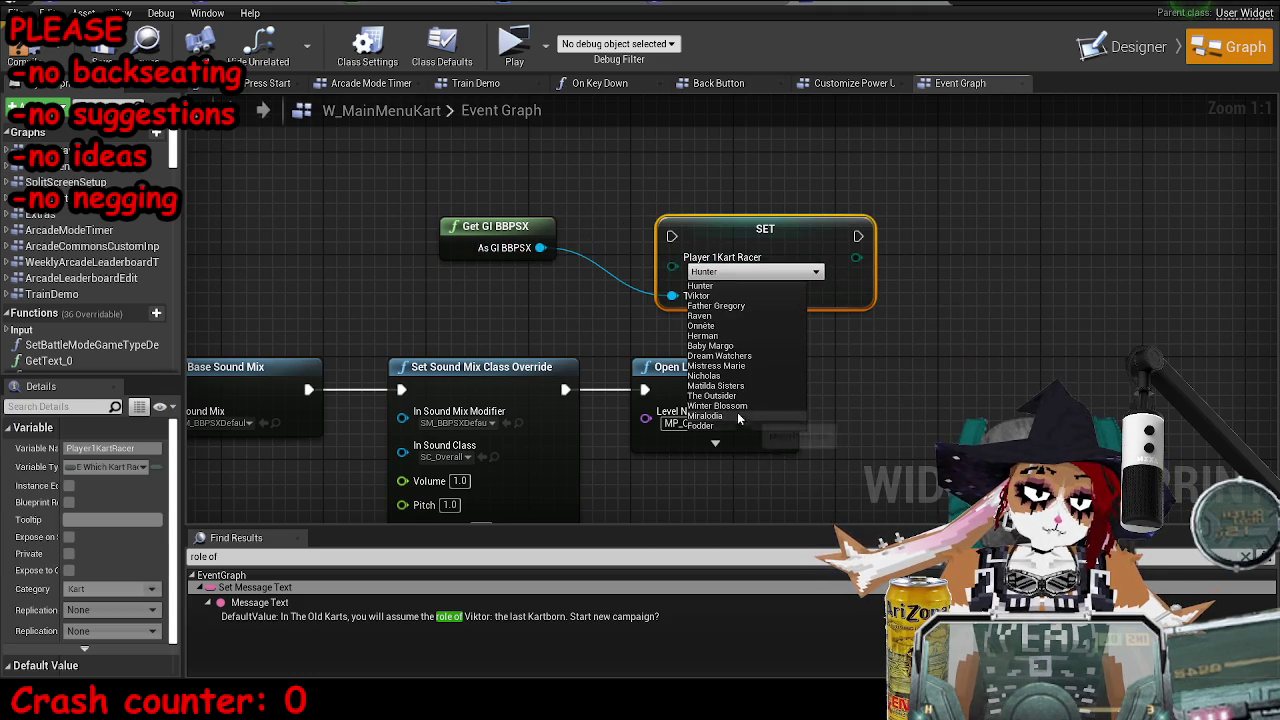
left_click(700, 296)
Add a Set Player 1 Kart Vehicle node above it, set to Hunter Chariot
left_click_drag(538, 248, 595, 204)
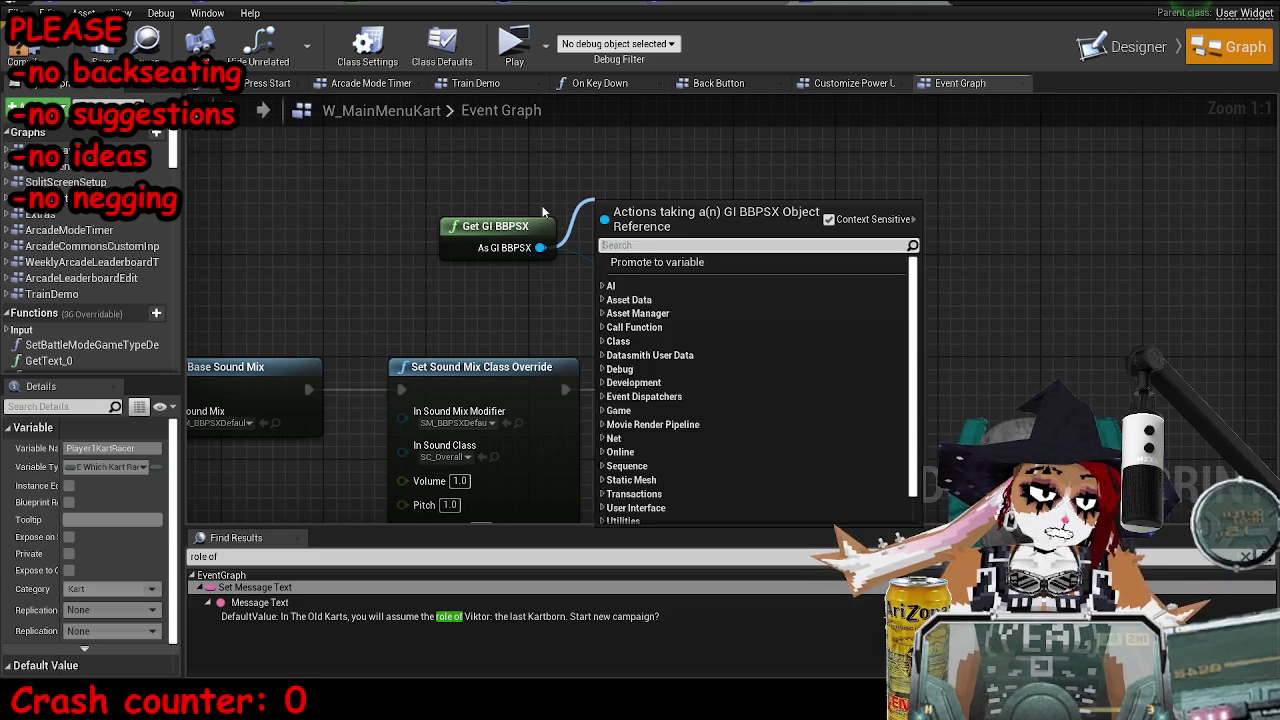
type("set player 1")
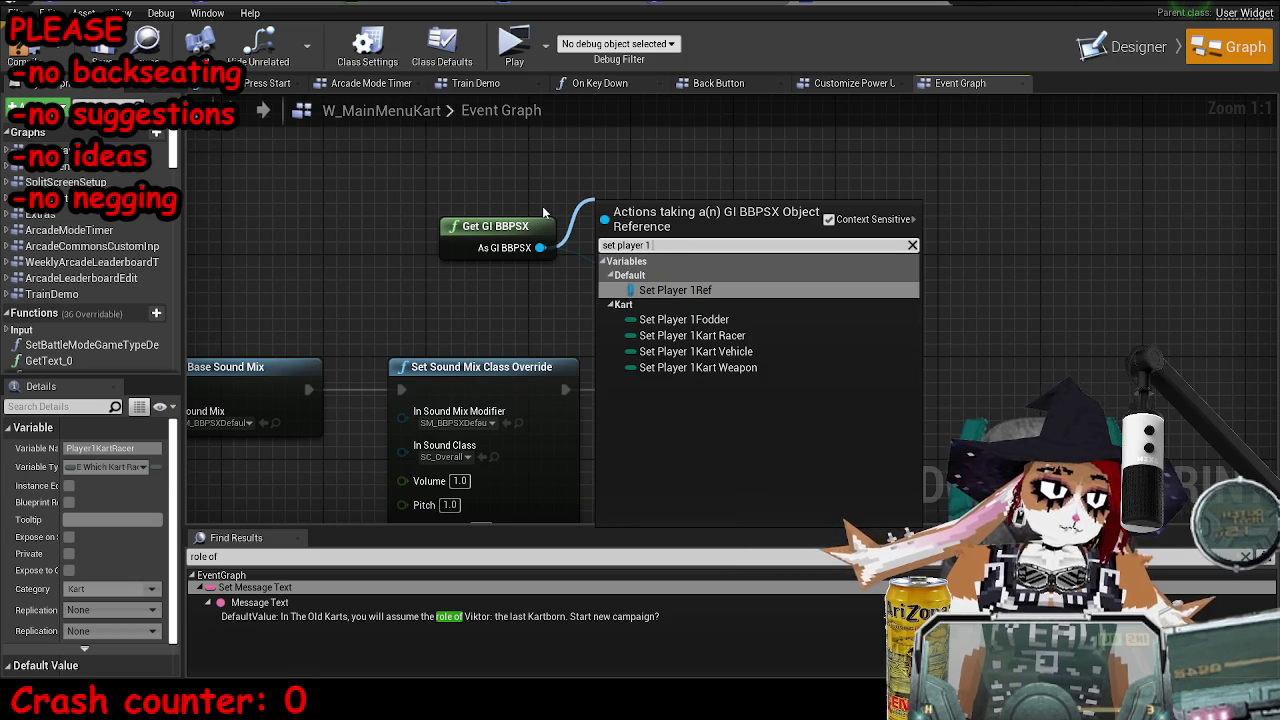
left_click(696, 352)
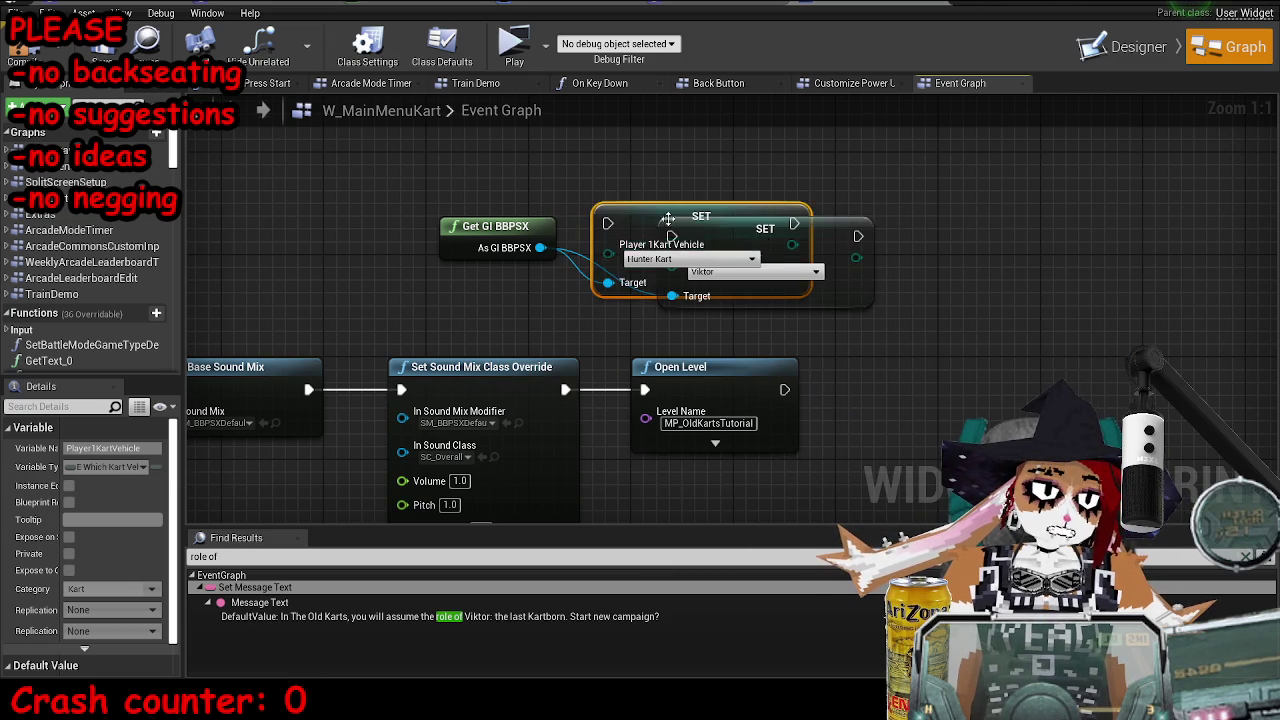
left_click_drag(672, 232, 684, 155)
left_click(703, 182)
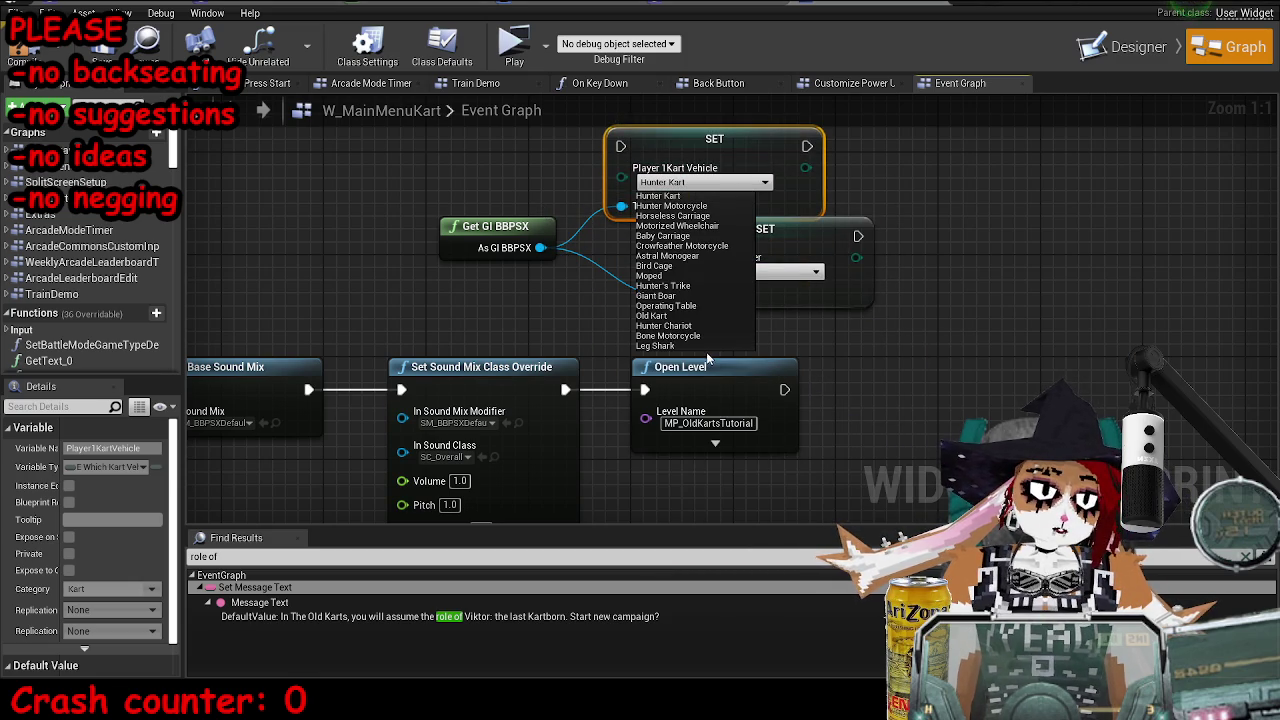
left_click(684, 327)
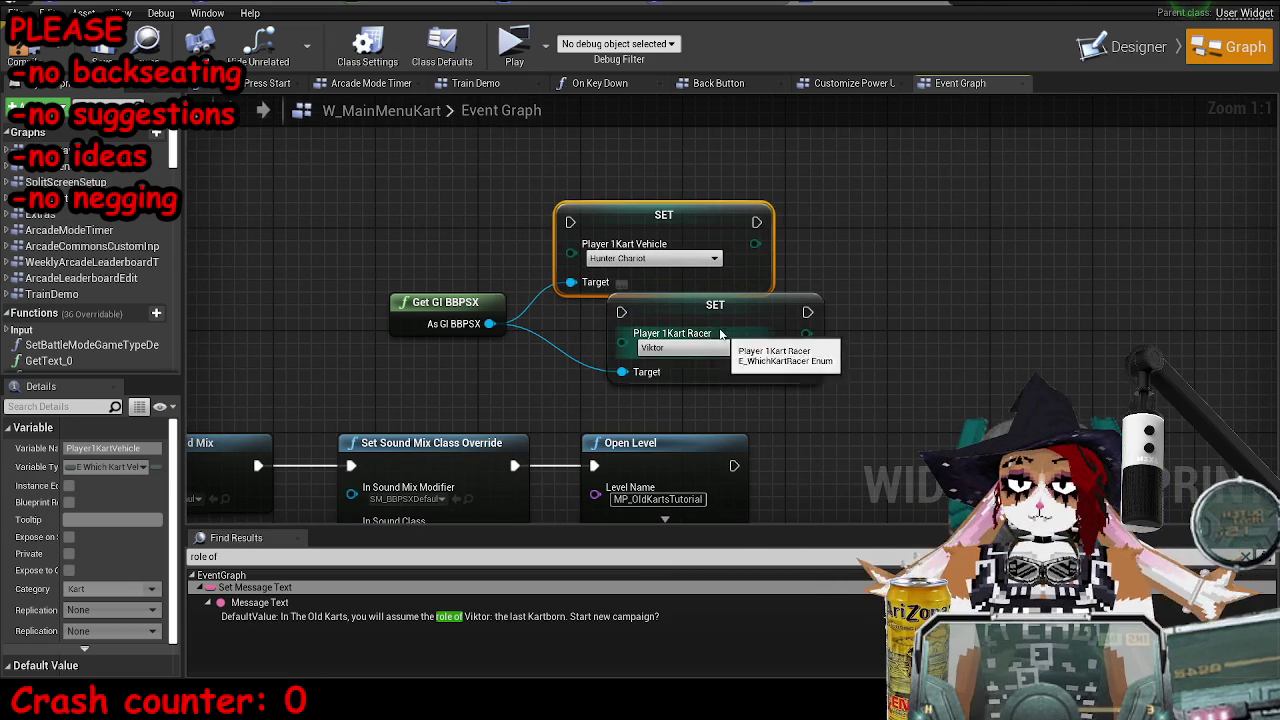
Wire the sound mix override into the vehicle setter, then the racer setter, then Open Level
mouse_move(621, 312)
left_mouse_down()
mouse_move(780, 272)
mouse_move(758, 204)
left_mouse_up()
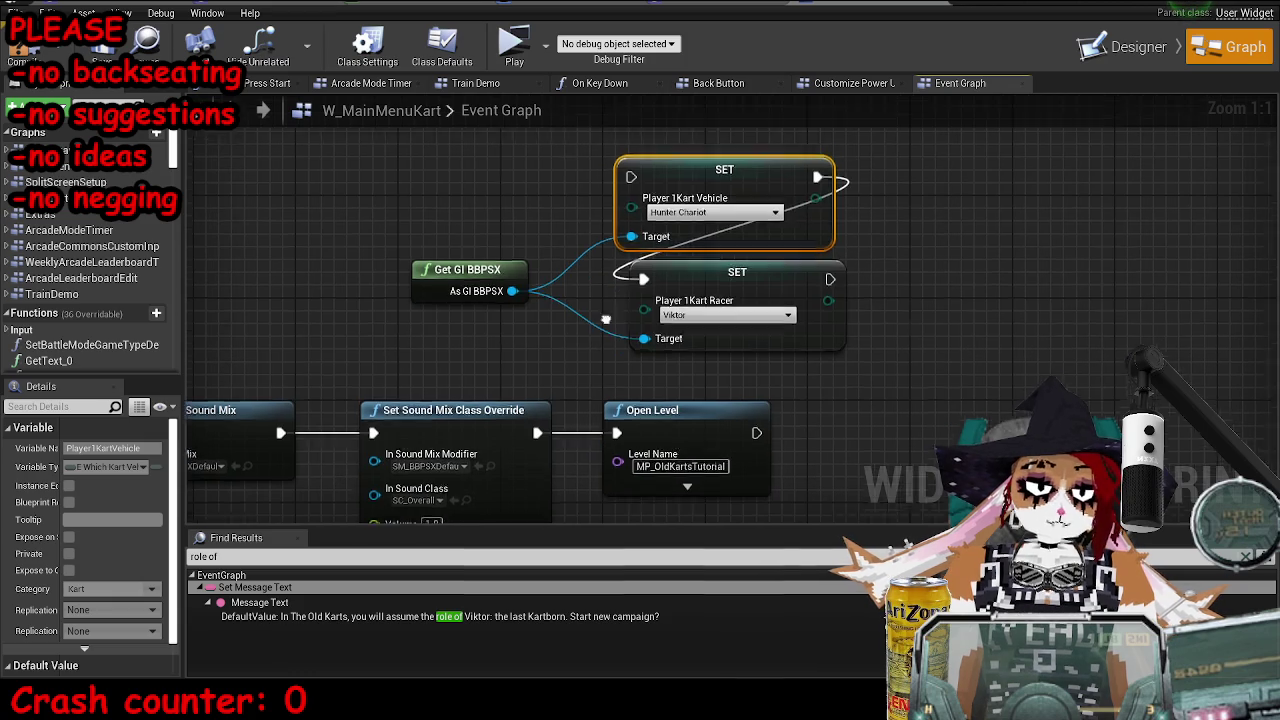
left_click_drag(541, 428, 636, 172)
mouse_move(834, 274)
left_mouse_down()
mouse_move(735, 370)
mouse_move(621, 428)
left_mouse_up()
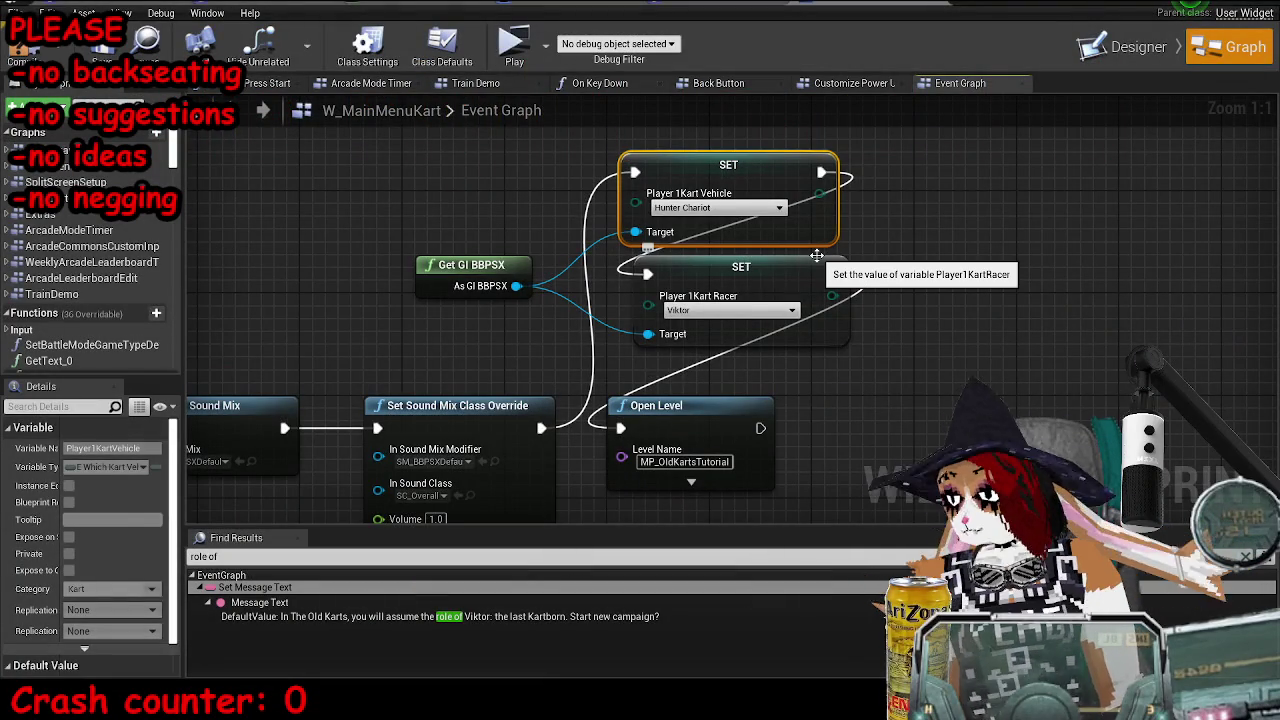
Move Open Level right of the setters and reposition the setter group with its getter
left_click(745, 270)
mouse_move(704, 418)
left_mouse_down()
mouse_move(1009, 366)
mouse_move(992, 255)
mouse_move(1060, 238)
left_mouse_up()
mouse_move(1012, 166)
left_mouse_down()
mouse_move(700, 240)
mouse_move(590, 250)
left_mouse_up()
mouse_move(941, 373)
left_mouse_down()
mouse_move(864, 295)
mouse_move(797, 278)
mouse_move(846, 245)
mouse_move(989, 250)
mouse_move(1010, 288)
mouse_move(1136, 288)
left_mouse_up()
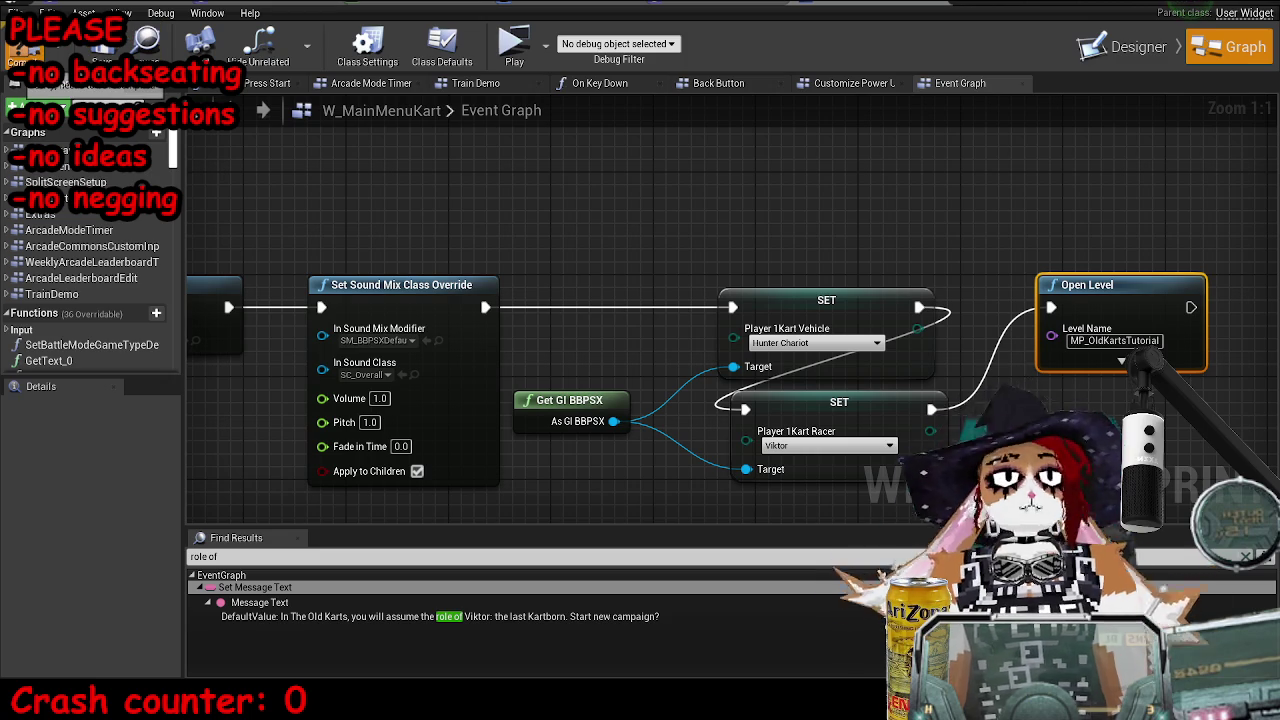
Save W_MainMenuKart and launch a standalone game preview from the level editor
left_click(117, 47)
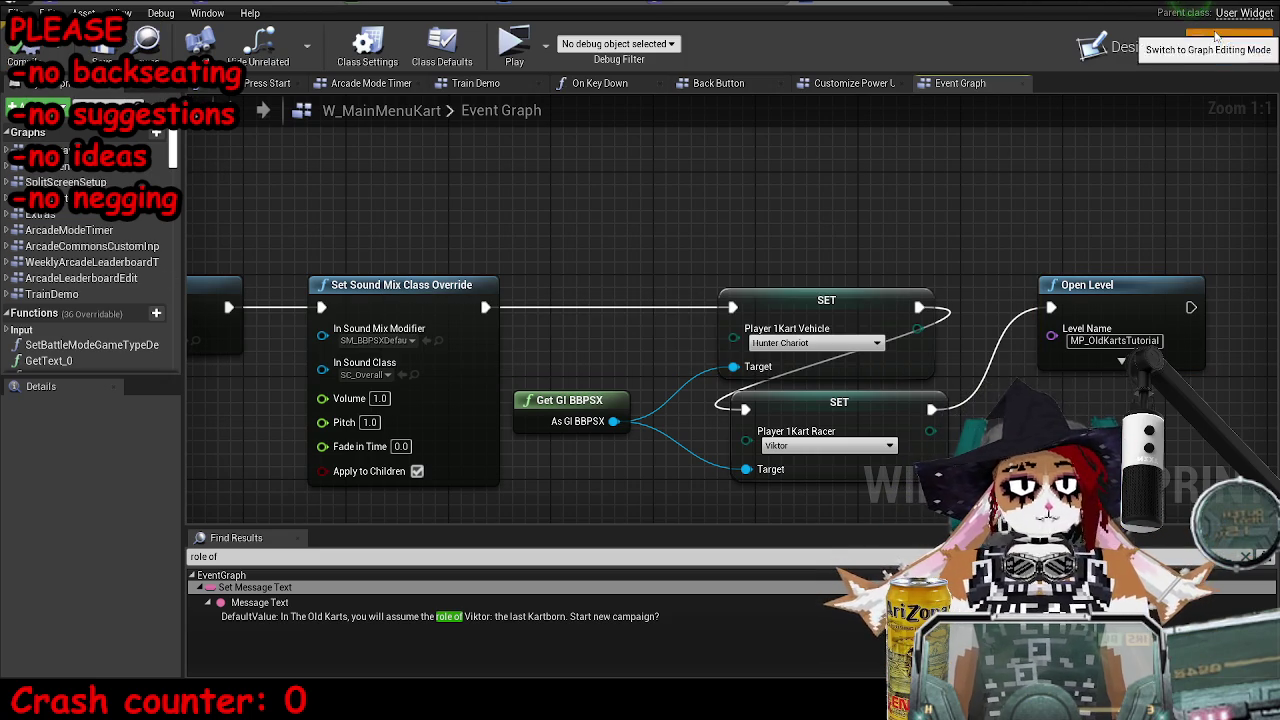
left_click(1190, 8)
left_click(662, 70)
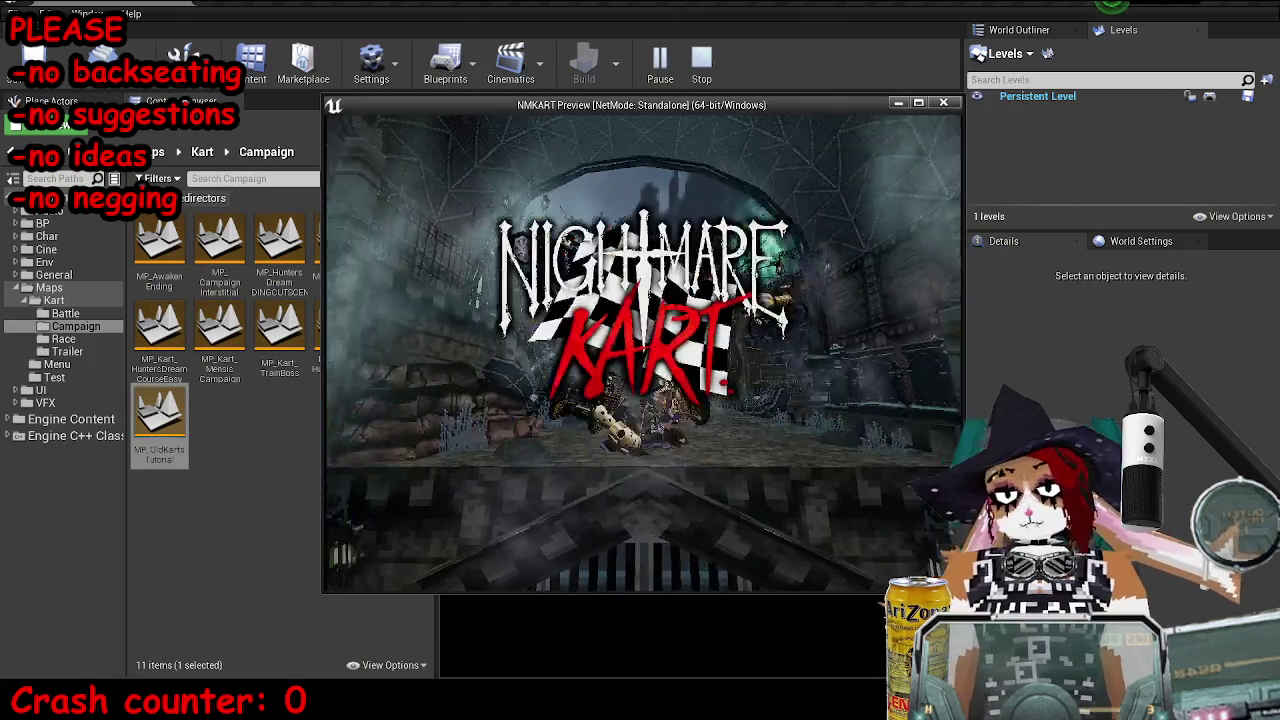
Choose Campaign > New Game > The Old Karts (DLC), name the save, and confirm
key("Return")
key("Return")
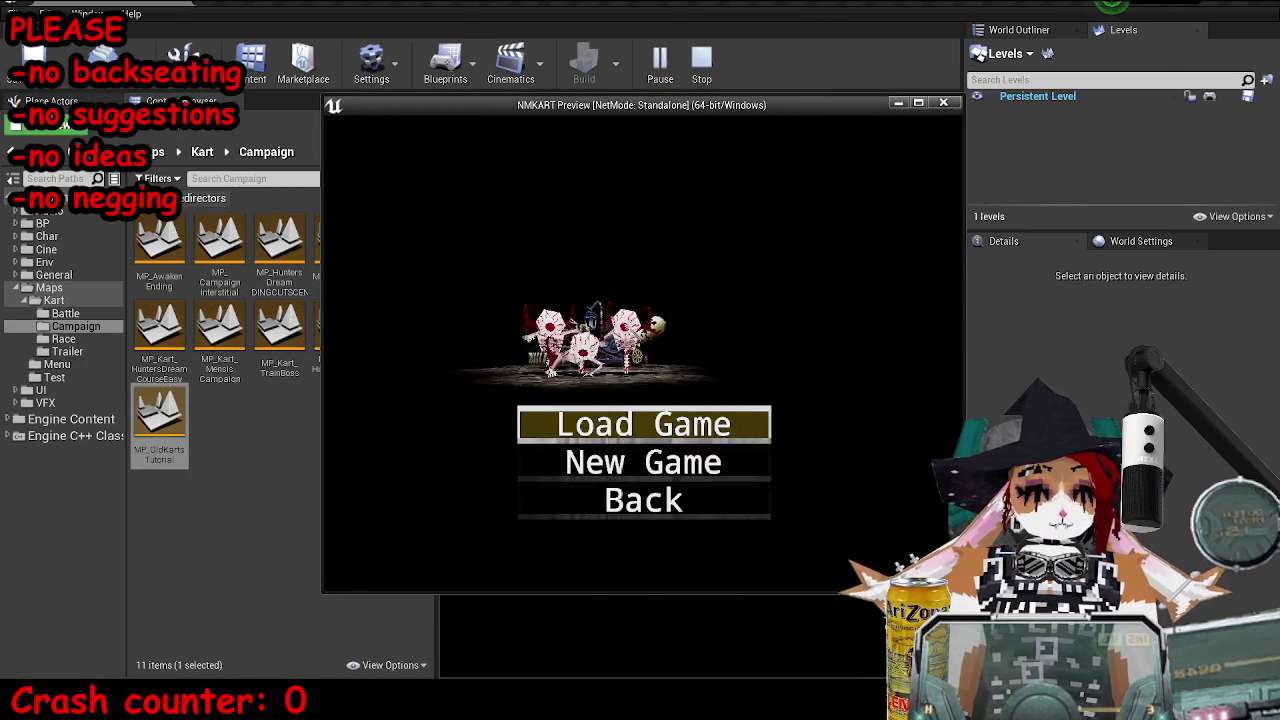
key("Down")
key("Return")
key("Down")
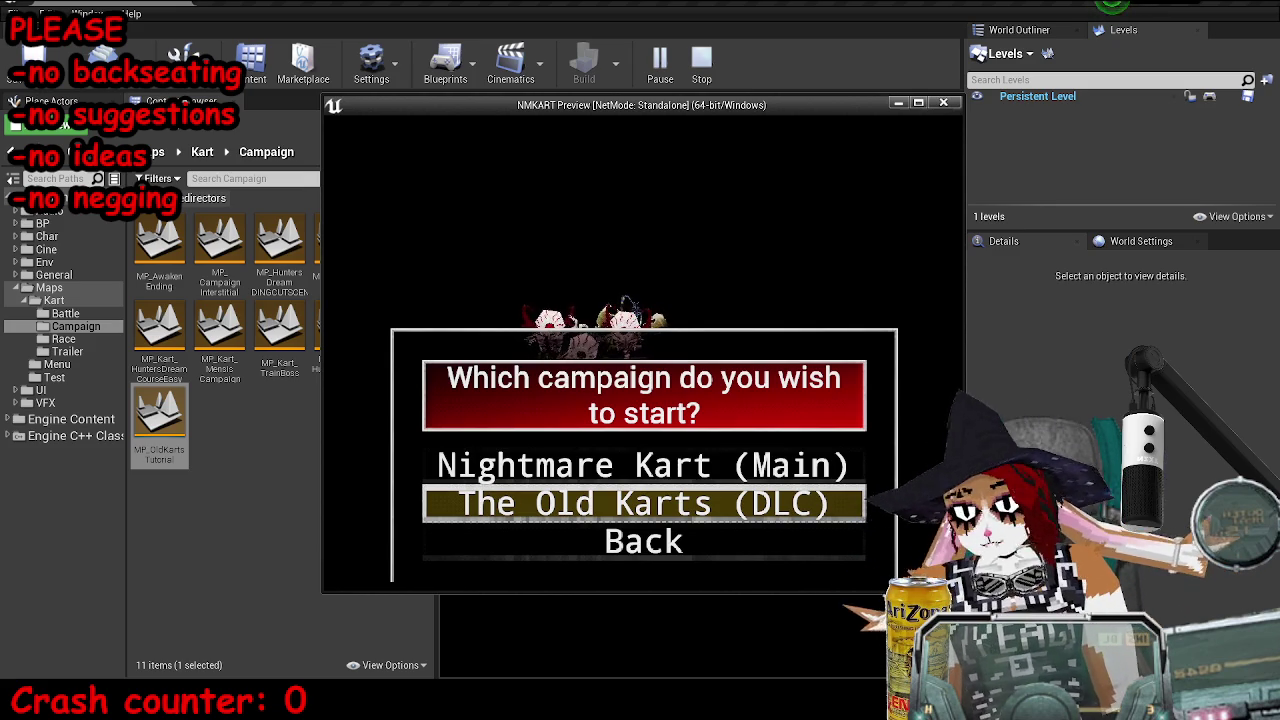
key("Return")
key("Return")
key("Down")
key("Down")
key("Right")
key("Return")
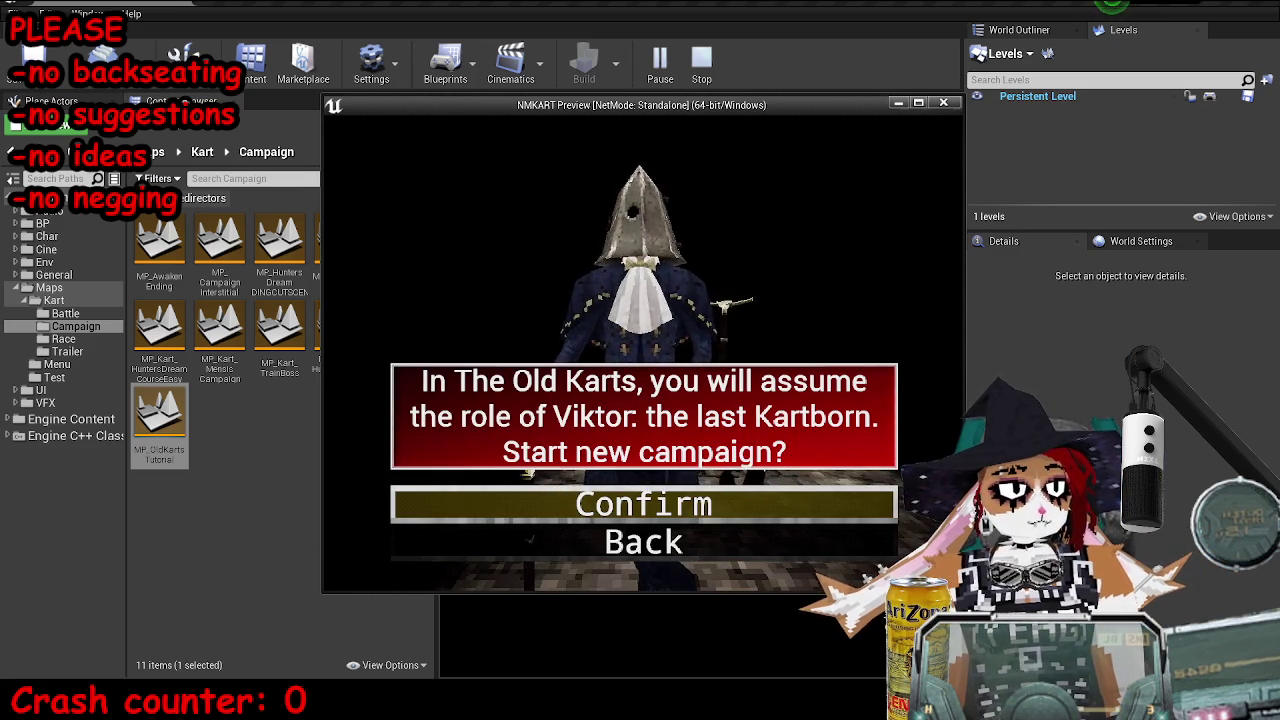
key("Return")
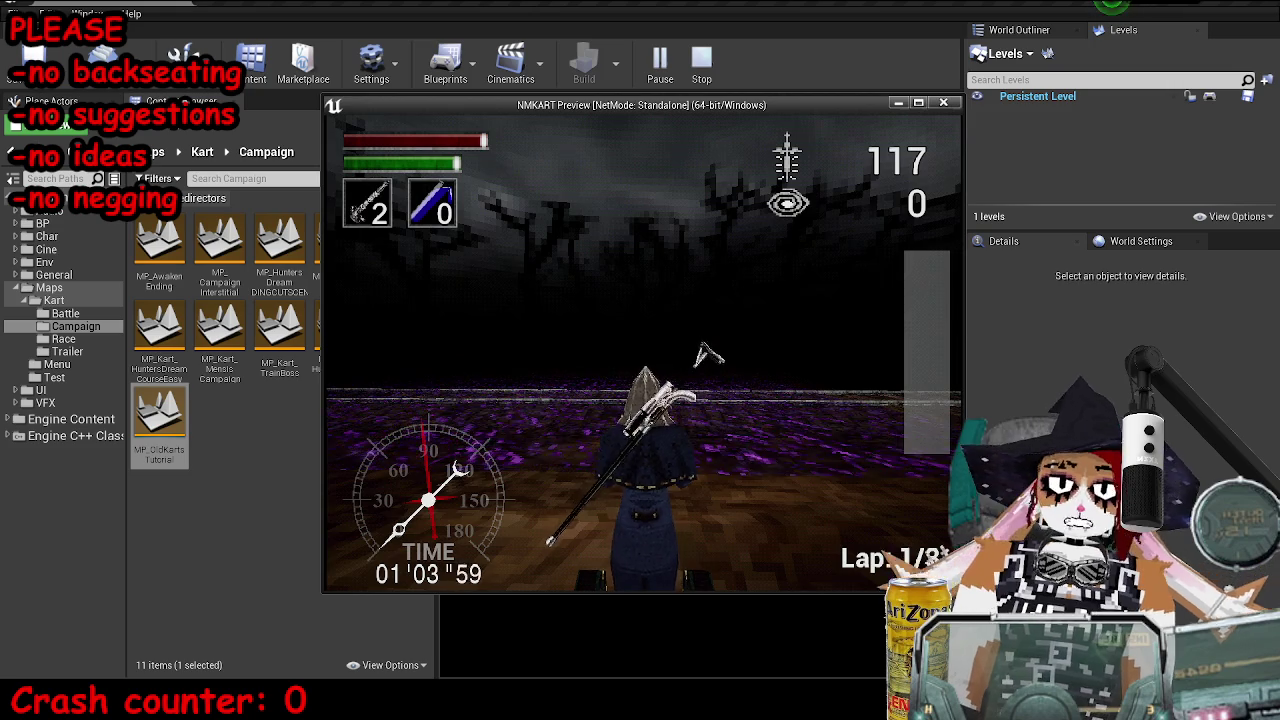
Aim the scoped weapon once the Old Karts race with Viktor has started
right_click(705, 352)
Fire the scoped shot, then drive the kart along the track with W, D and A
left_click(645, 352)
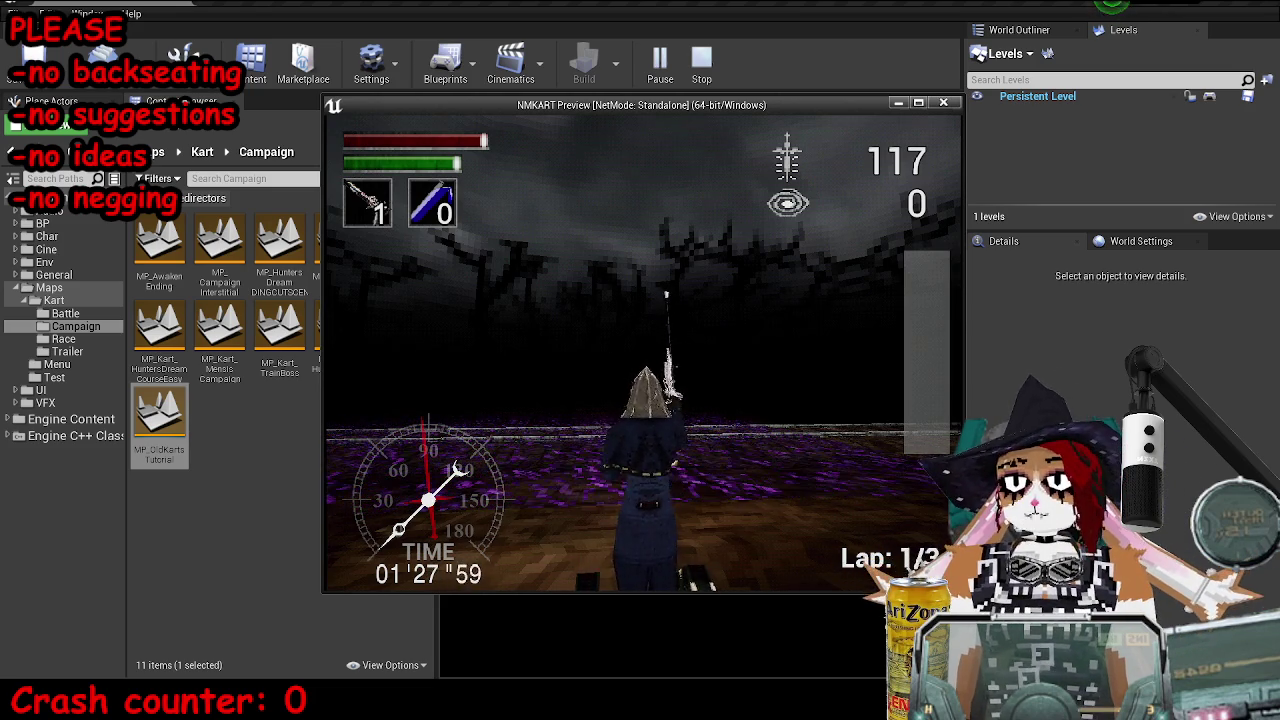
key("w")
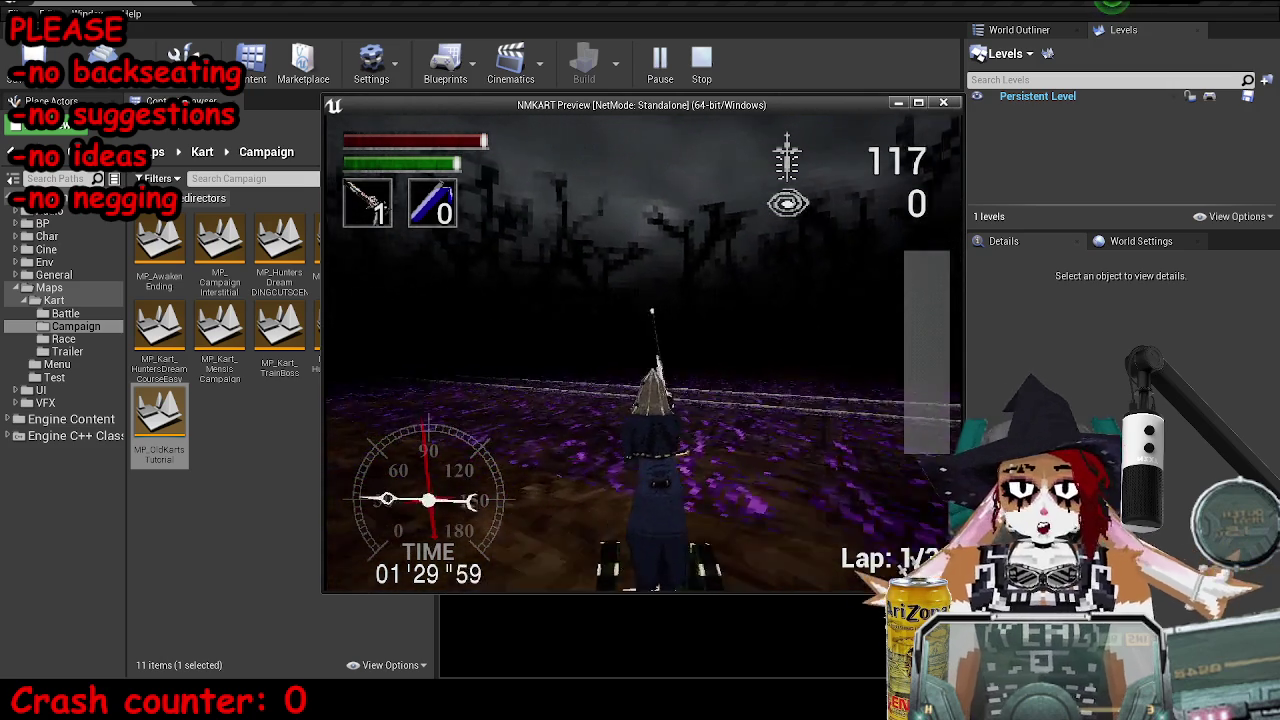
key("d")
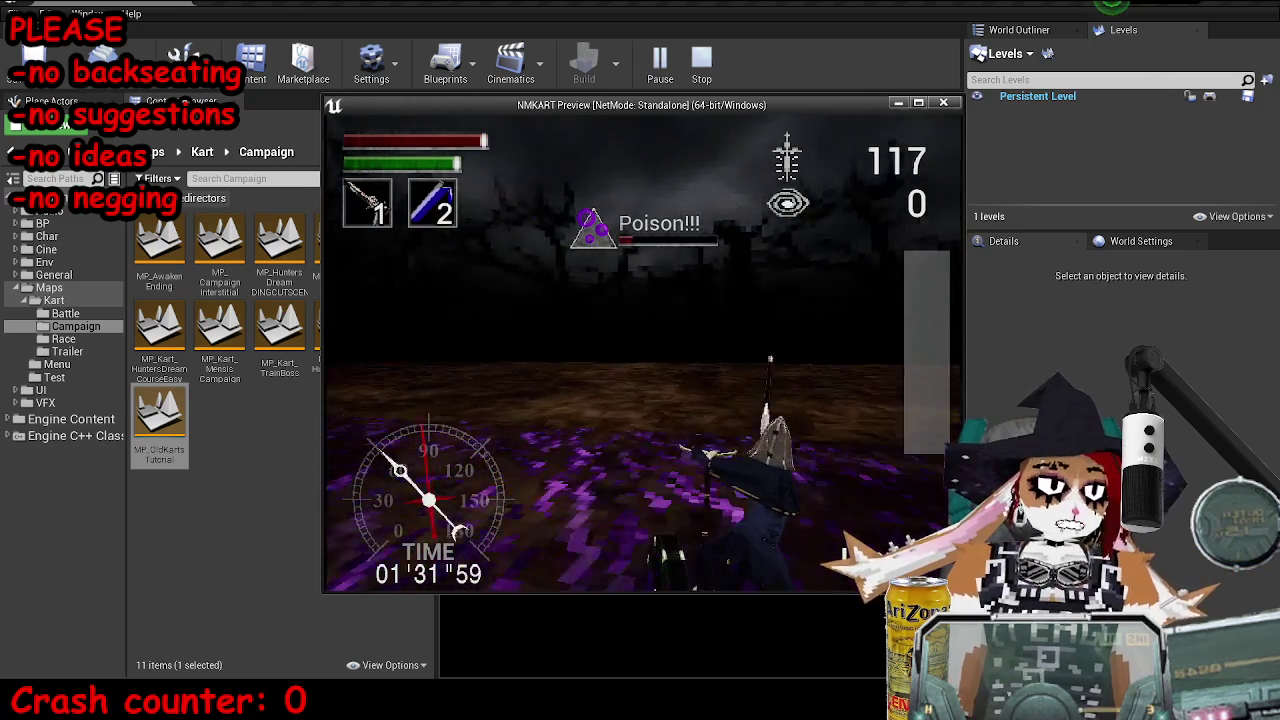
key("a")
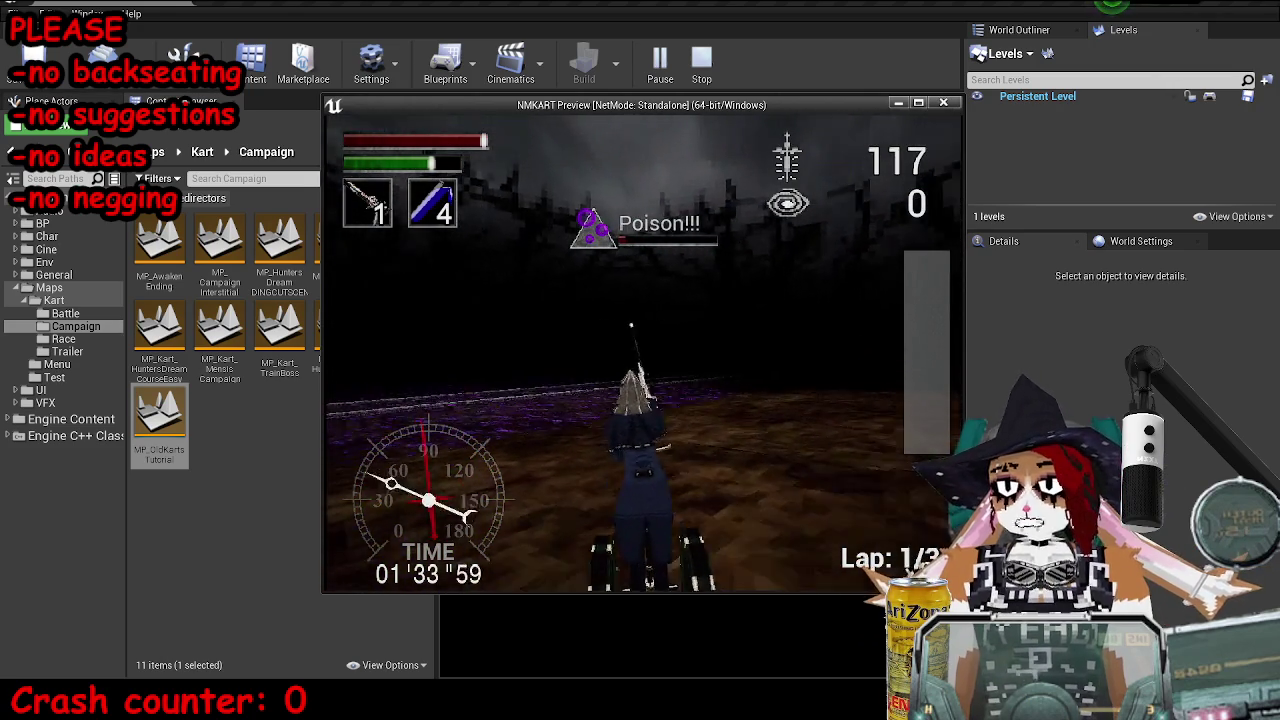